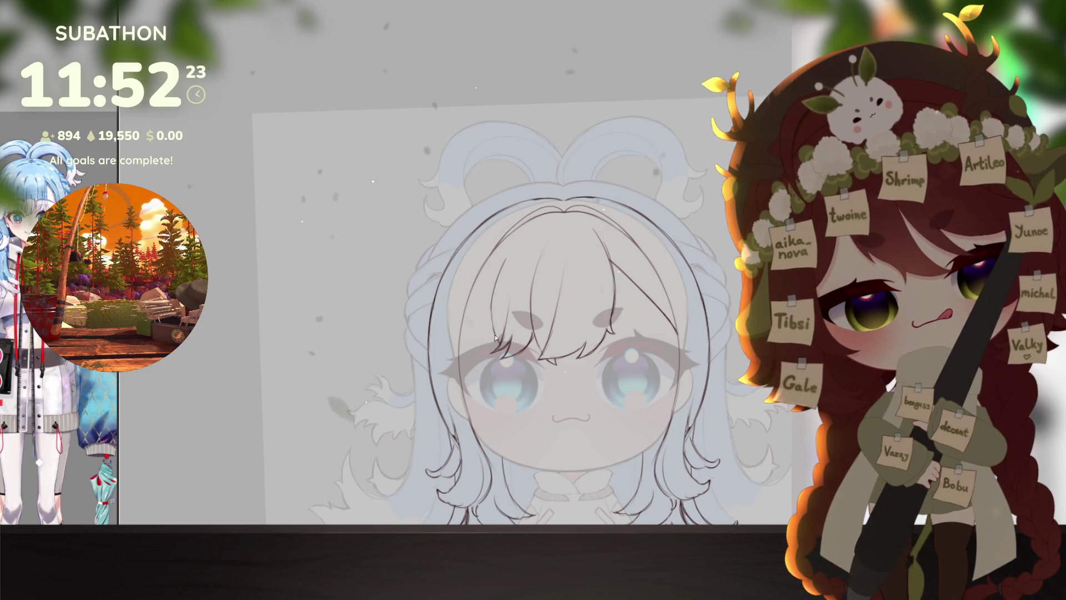
Step: Compare the sketch with and without the side-hair lineart, viewing the face up close
scroll(528, 255, "up", 1)
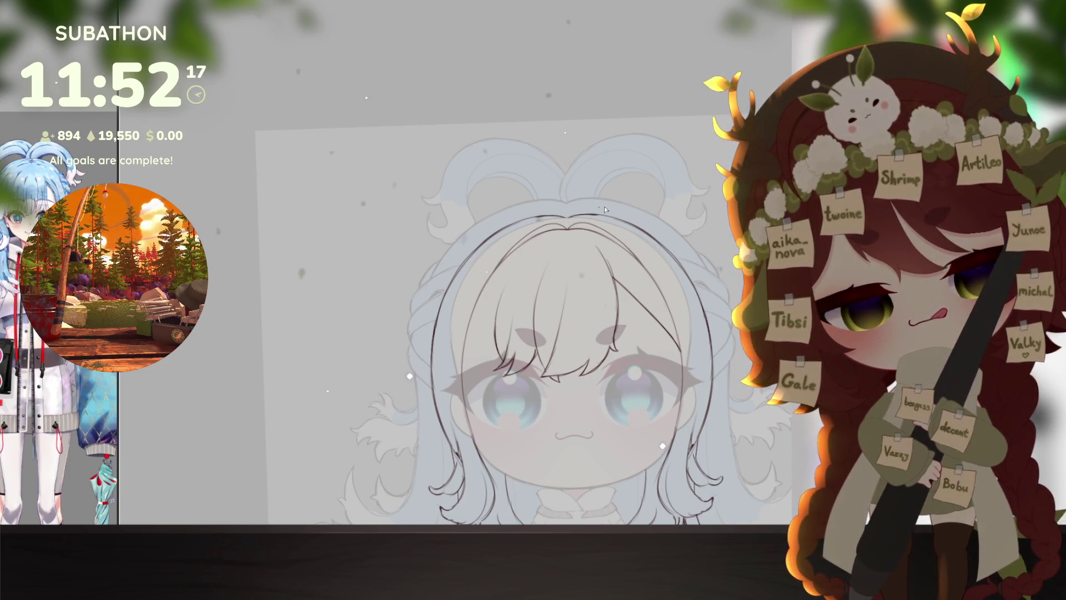
left_click_drag(634, 426, 636, 417)
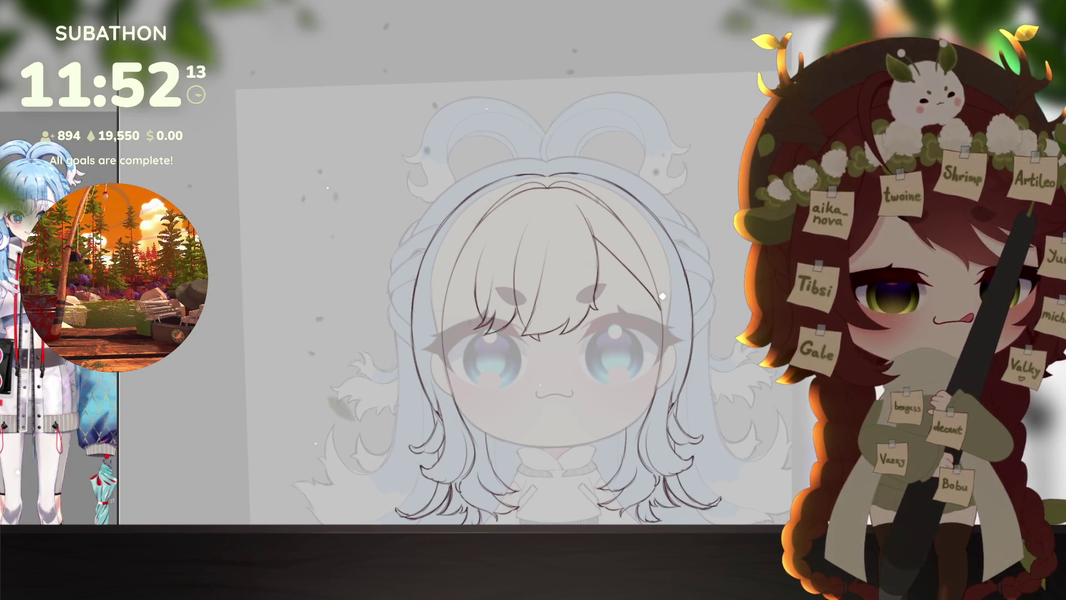
left_click_drag(711, 322, 747, 369)
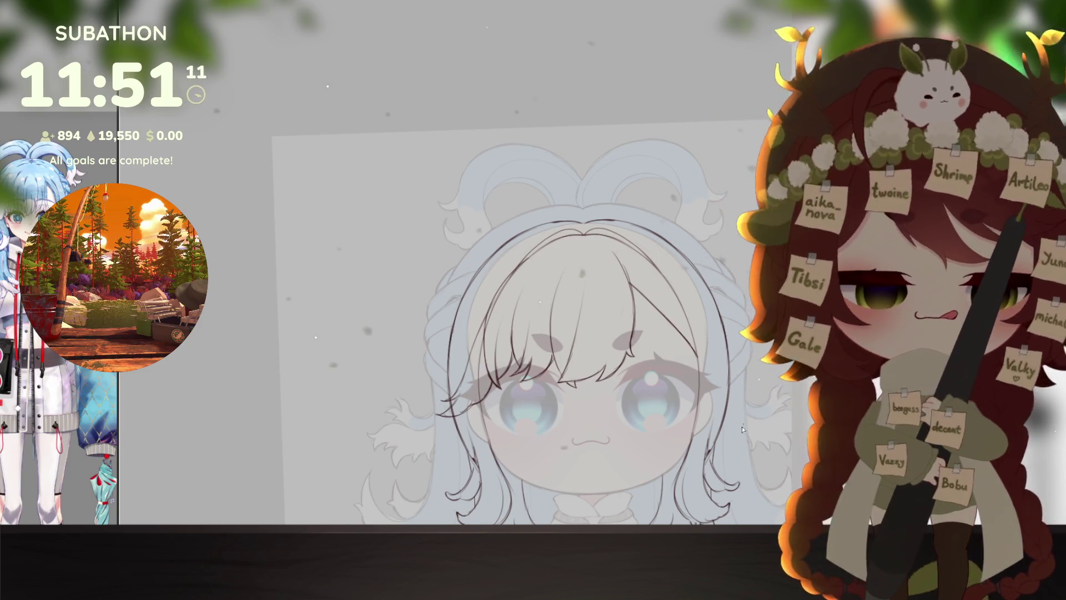
left_click_drag(720, 435, 705, 420)
scroll(706, 420, "down", 5)
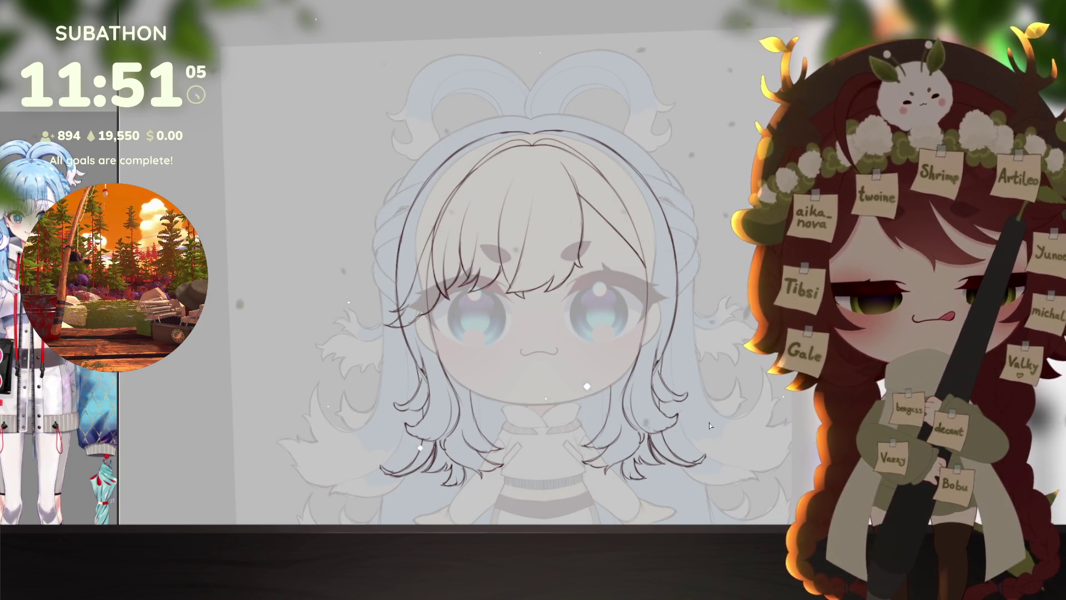
key("ctrl+z")
key("ctrl+y")
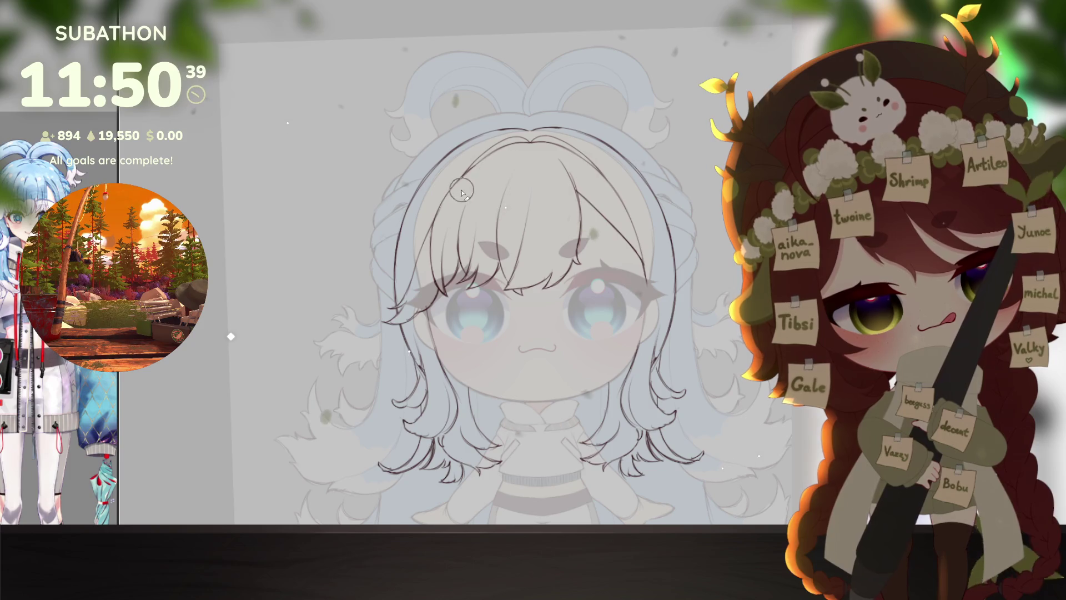
Step: Enlarge the chibi's head slightly with Ctrl+T free transform and apply it
mouse_move(626, 358)
left_mouse_down()
mouse_move(625, 402)
mouse_move(691, 332)
left_mouse_up()
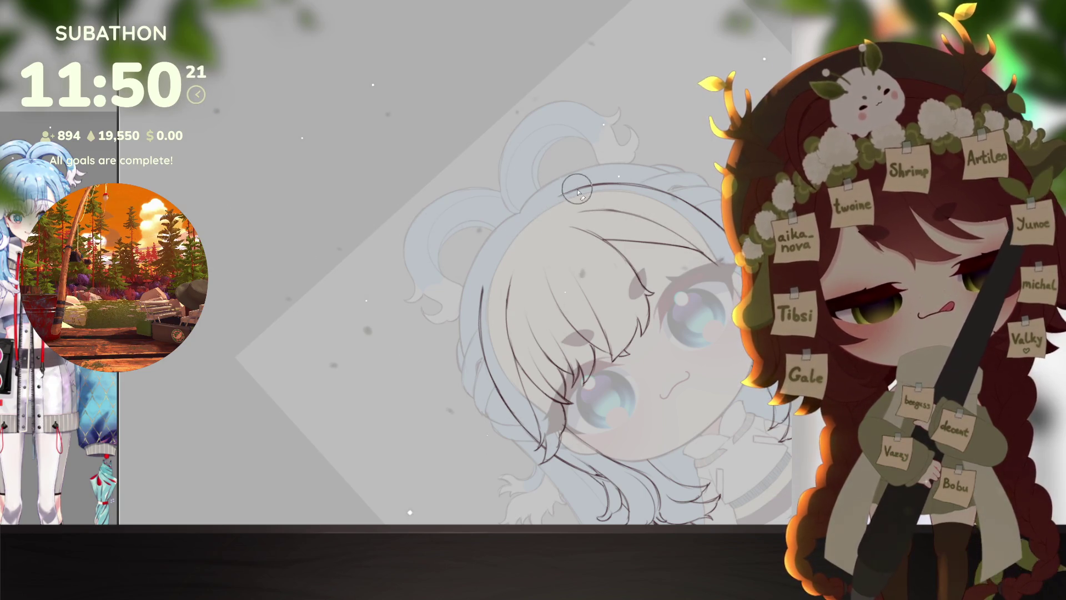
key("minus")
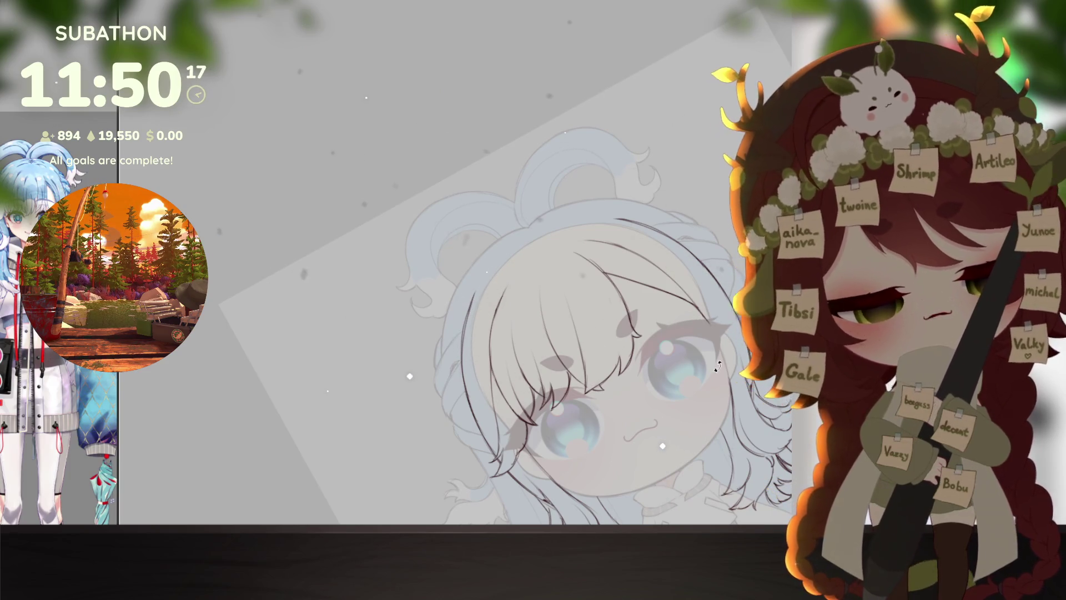
scroll(718, 366, "down", 5)
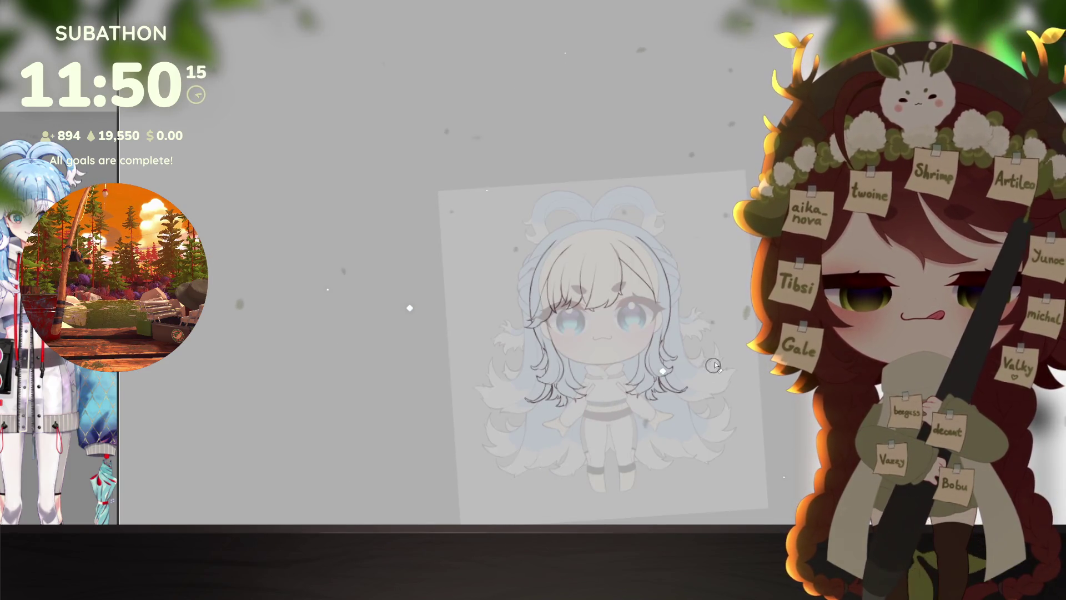
scroll(715, 366, "up", 3)
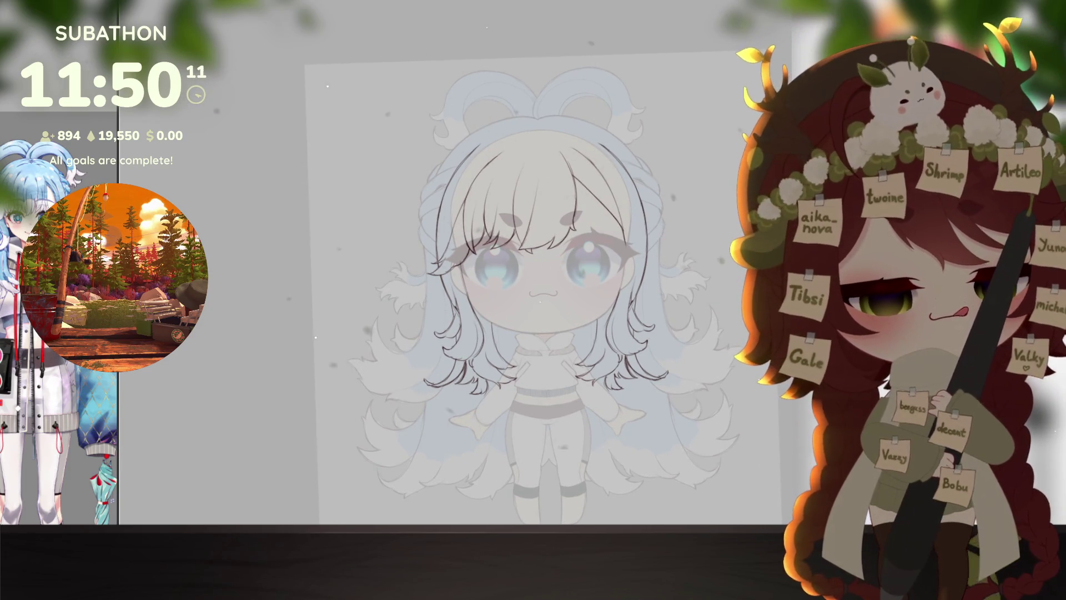
key("ctrl+t")
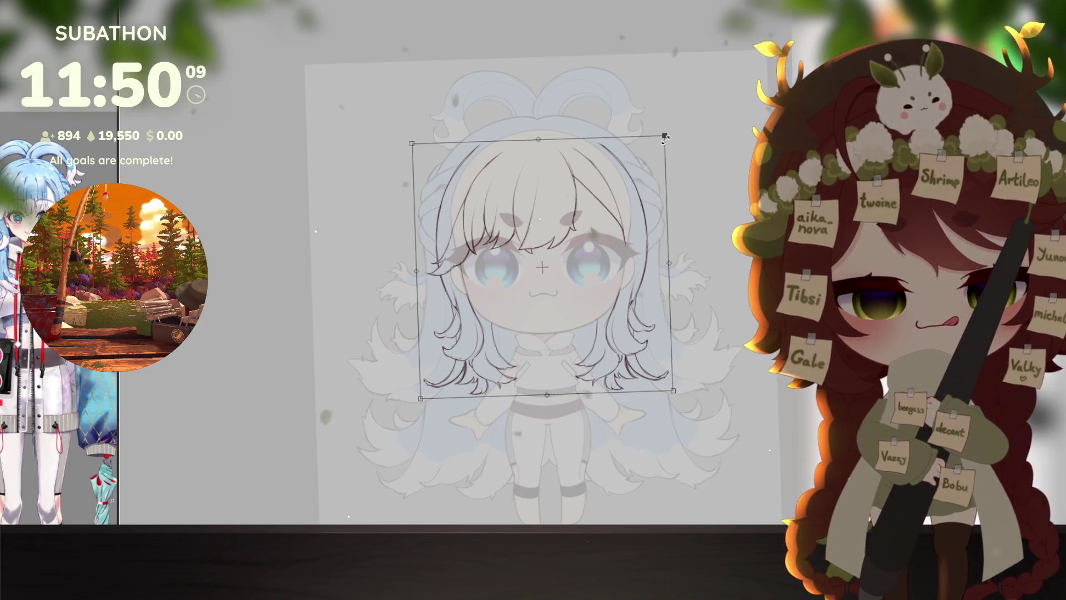
left_click_drag(668, 137, 669, 138)
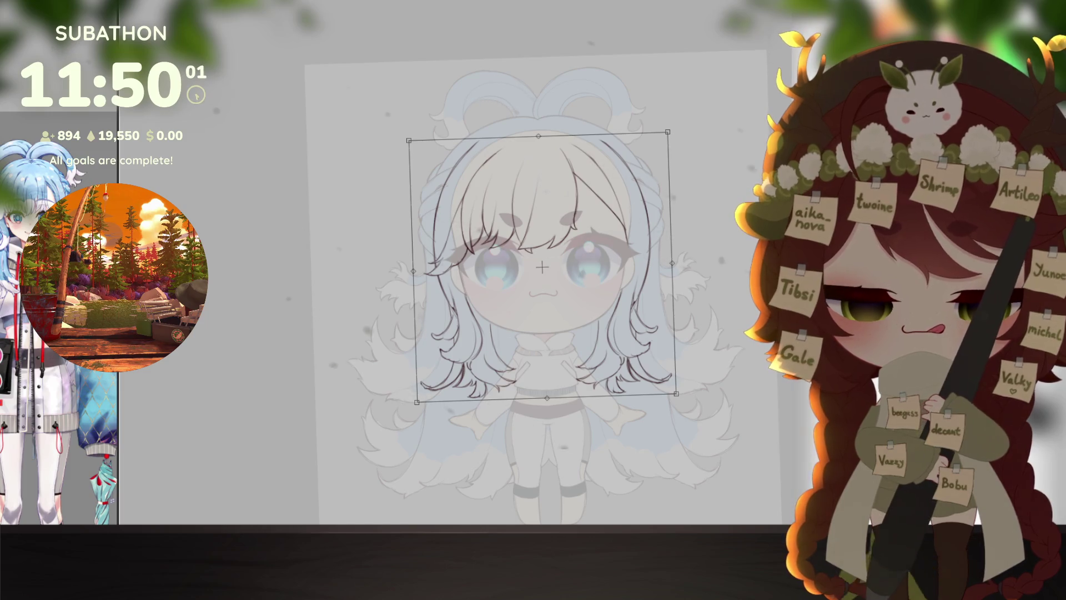
key("Return")
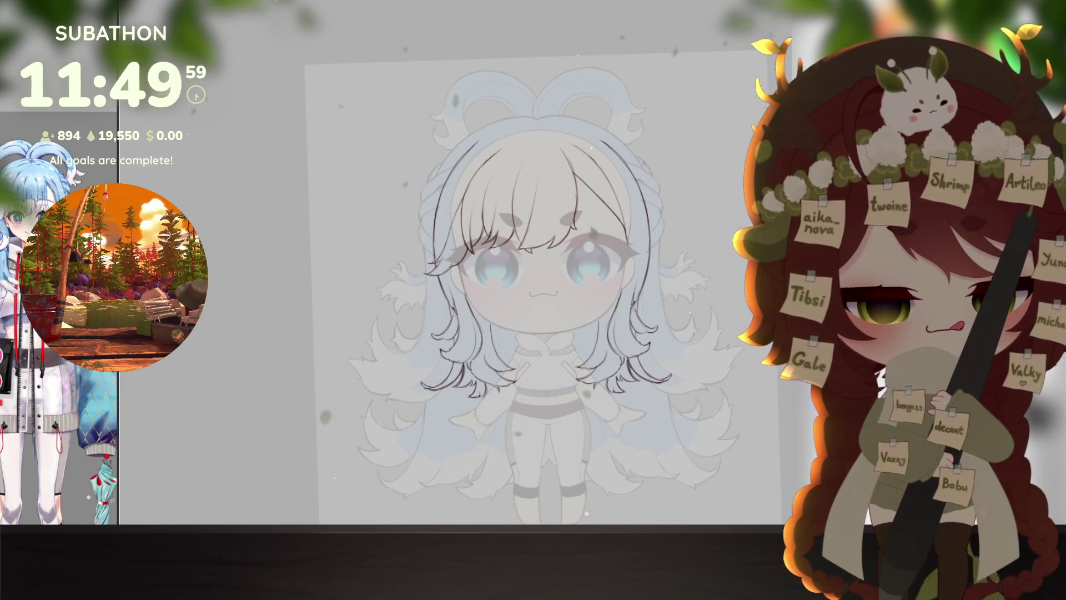
left_click(580, 429)
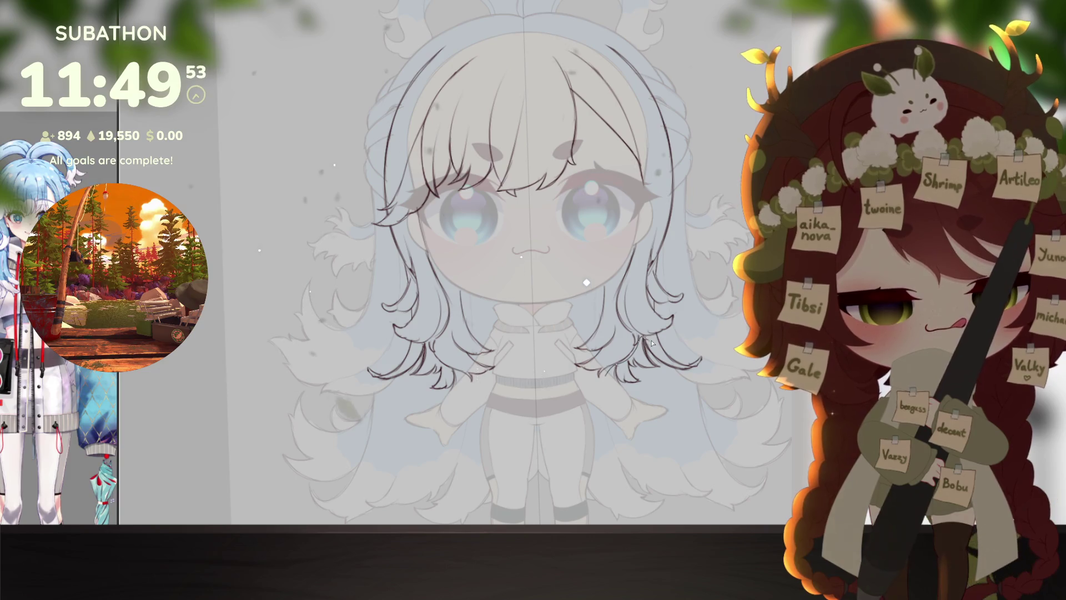
Step: Lasso the hair tips beside the right and left arms, delete them, and deselect
left_click_drag(700, 430, 611, 361)
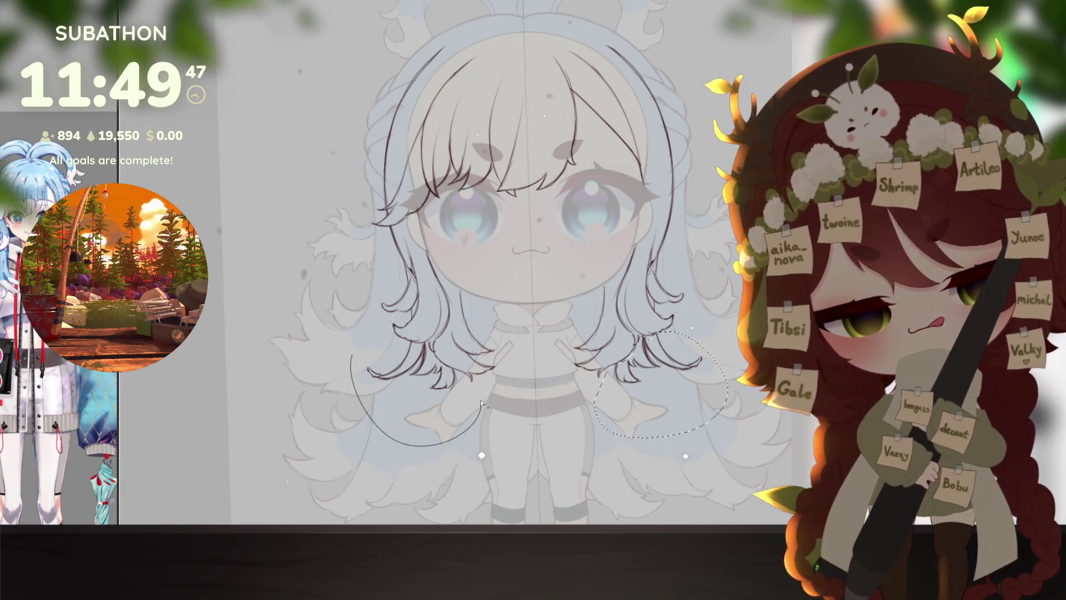
mouse_move(434, 358)
left_mouse_down()
mouse_move(386, 345)
mouse_move(353, 356)
left_mouse_up()
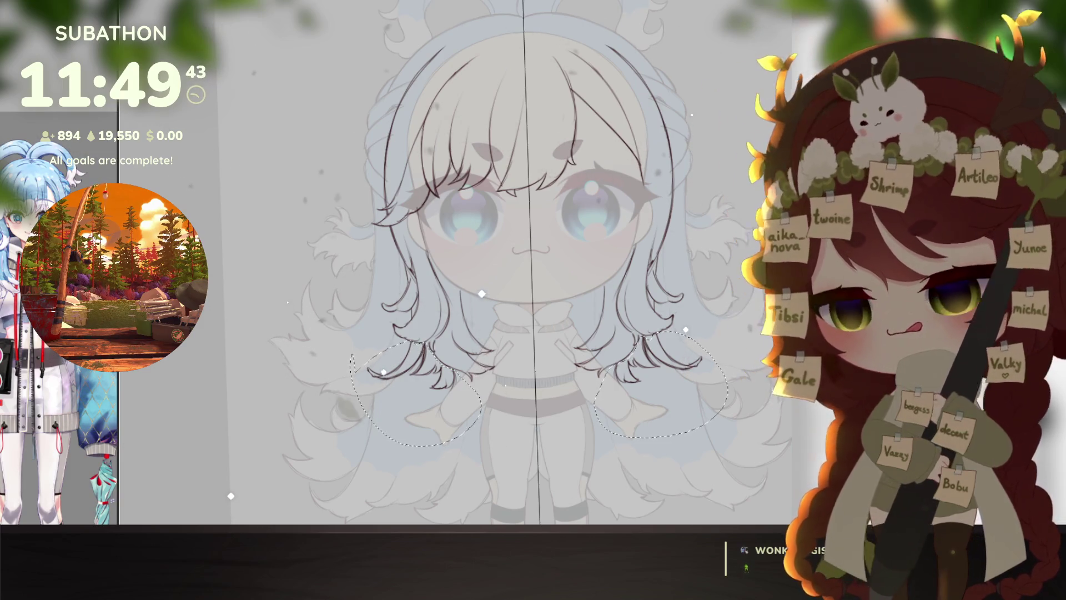
key("Delete")
key("ctrl+d")
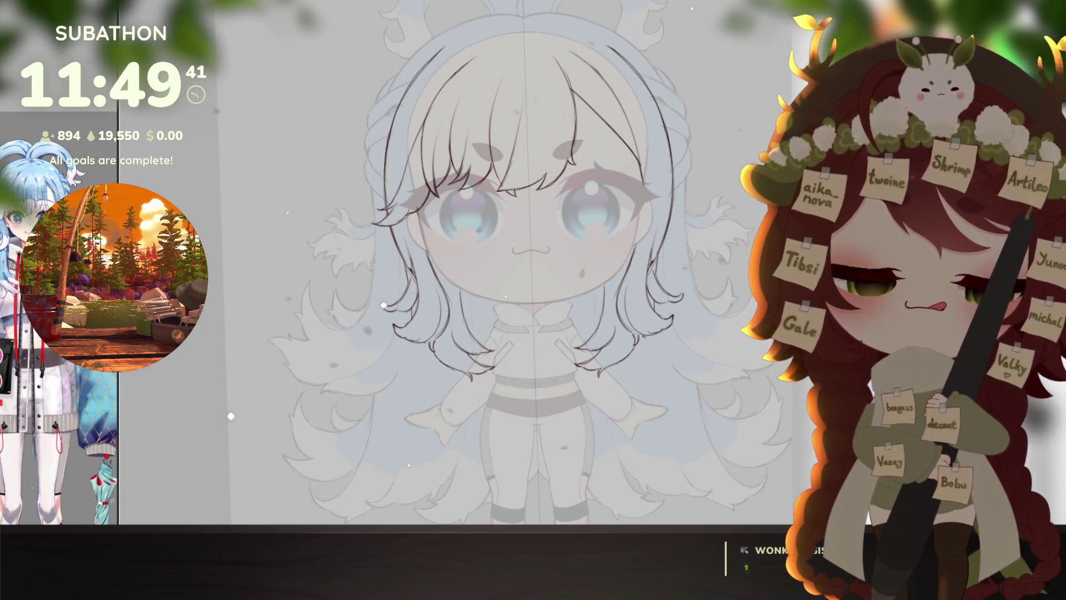
left_click_drag(604, 401, 591, 409)
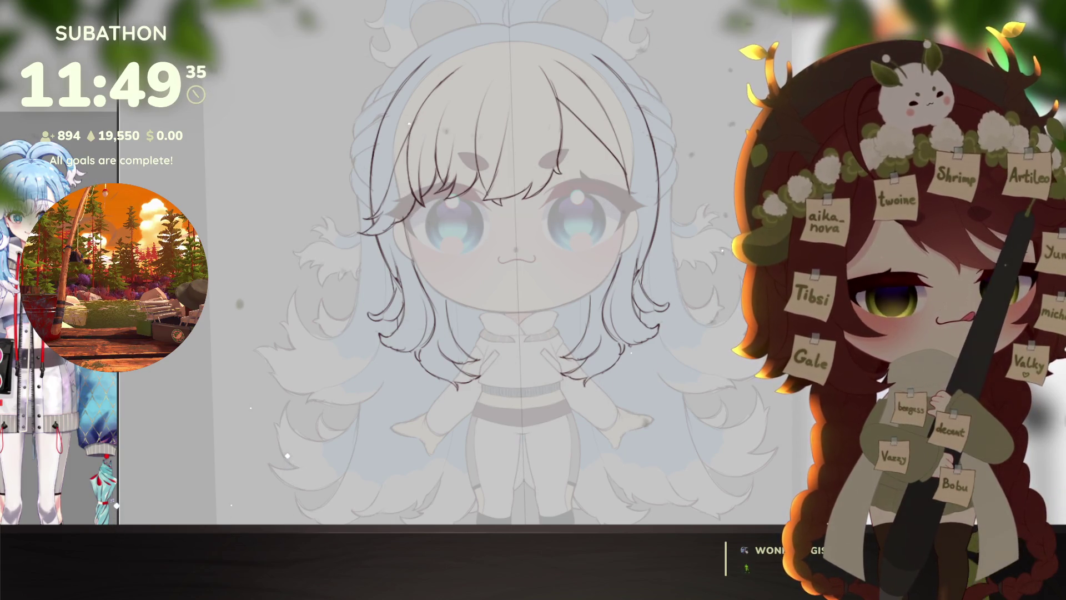
left_click_drag(633, 390, 615, 381)
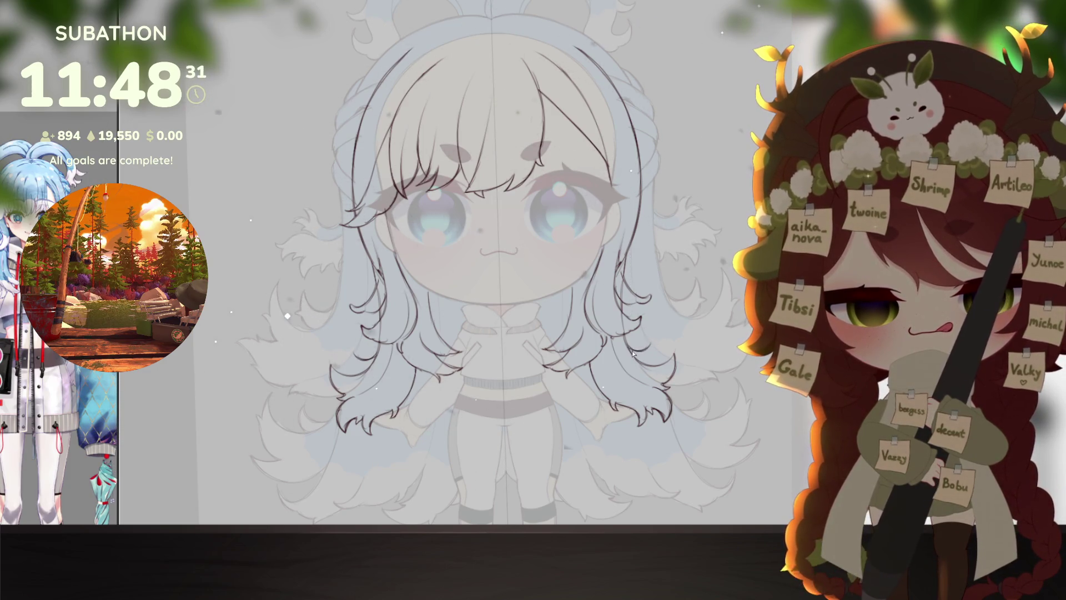
Step: Sketch new wavy hair ends past both shoulders, switching tools with the K key
key("k")
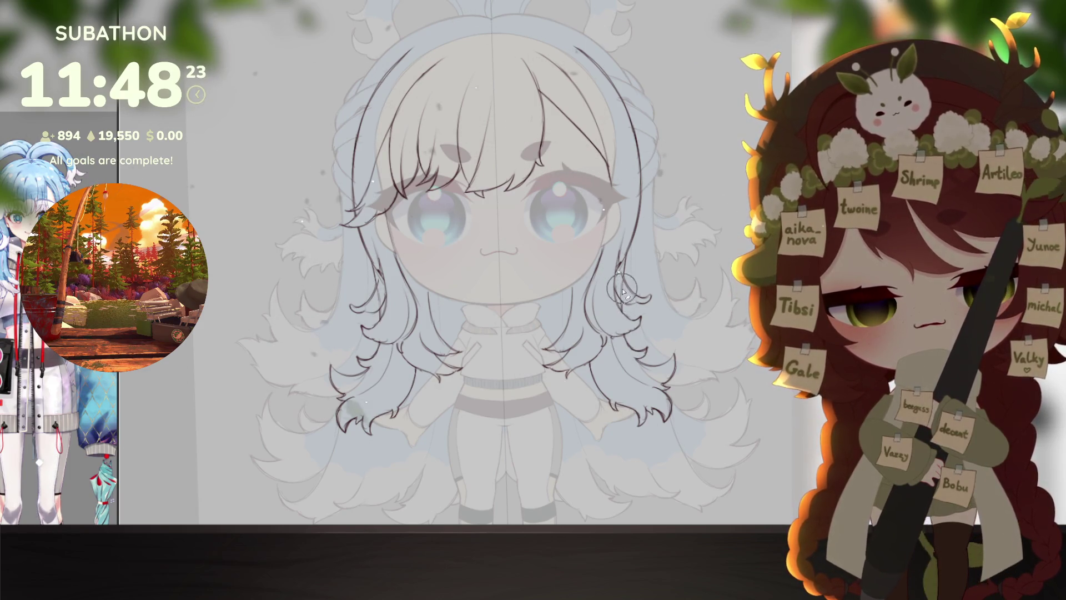
key("ctrl+0")
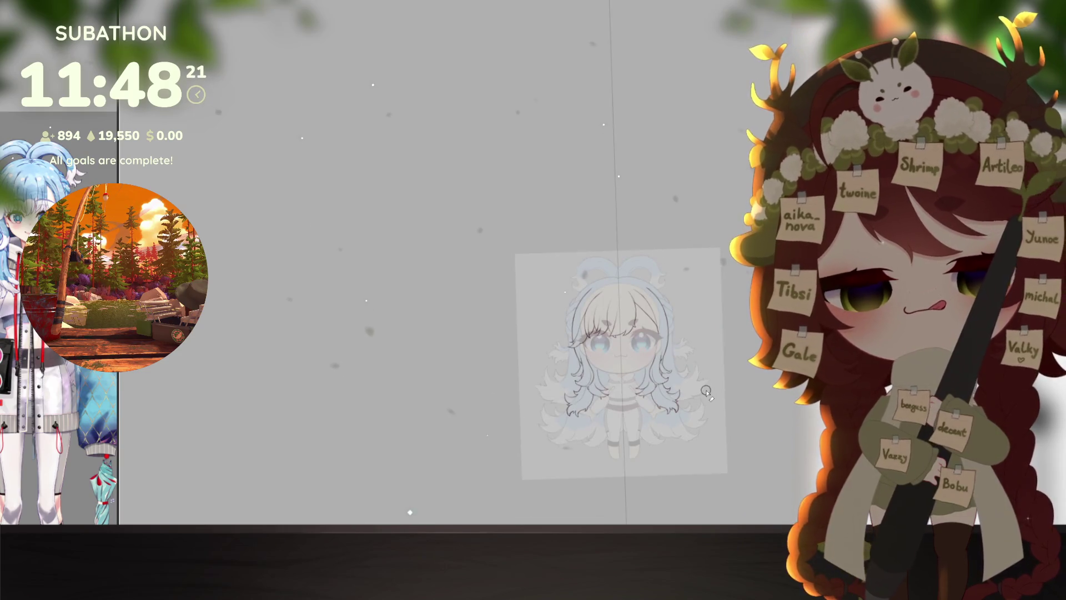
left_click(685, 406, "ctrl")
key("ctrl+0")
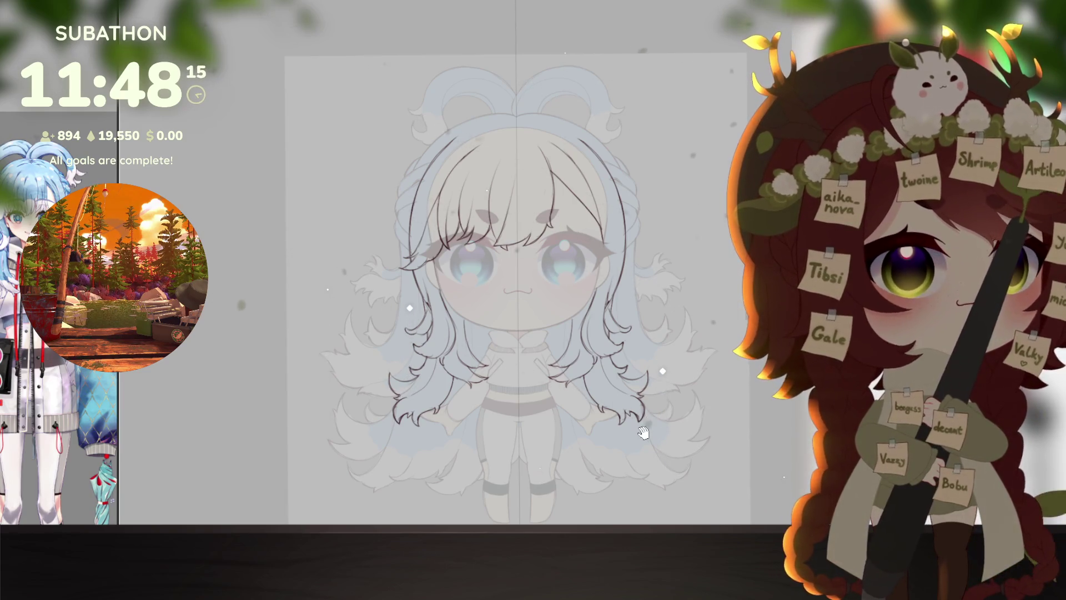
left_click_drag(642, 435, 650, 431)
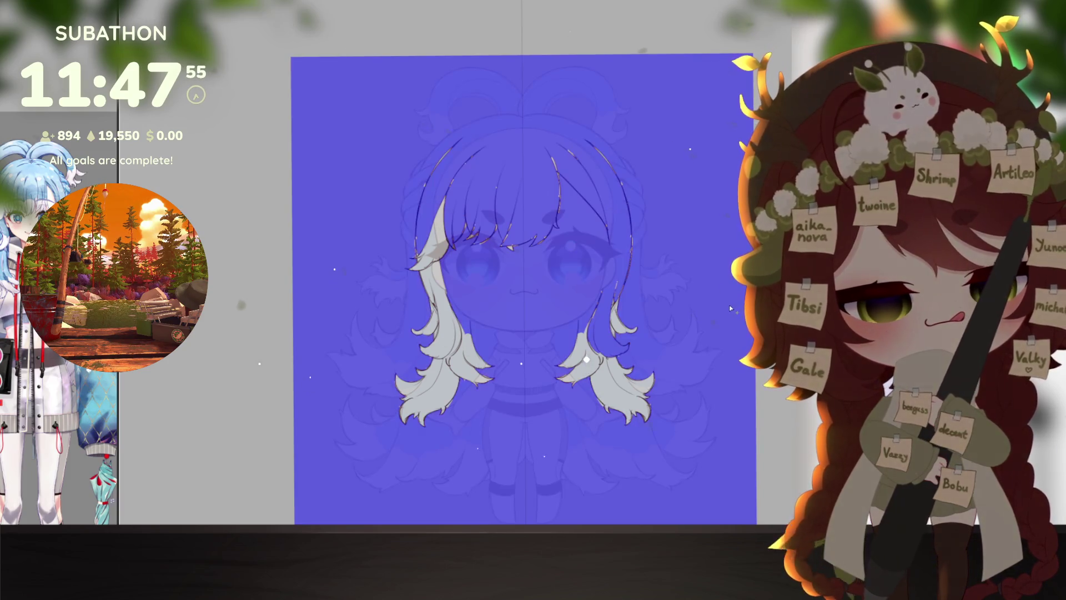
key("ctrl+z")
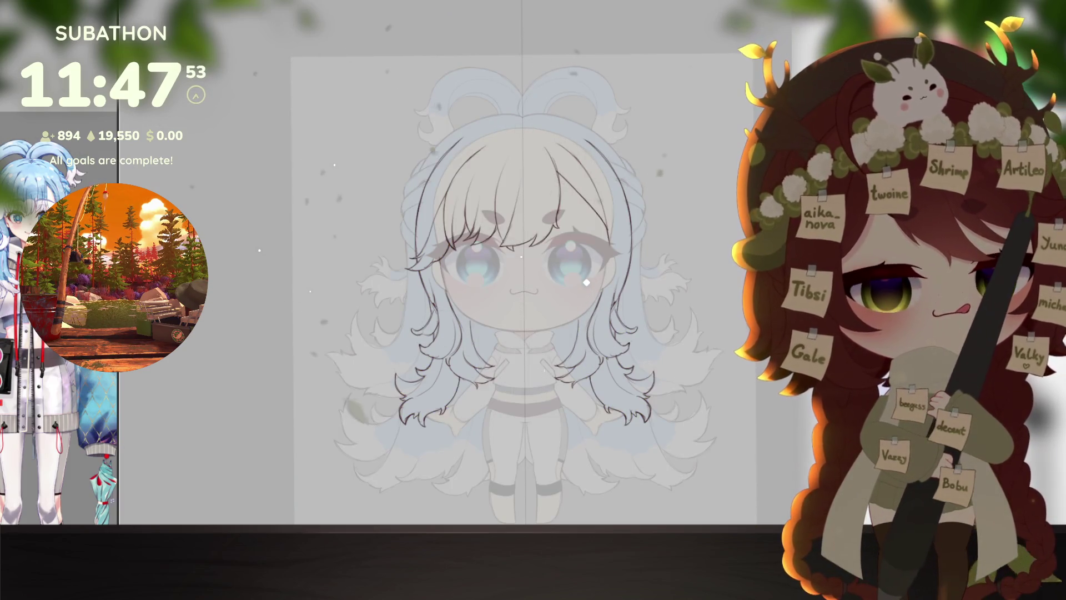
Step: Paint red strokes up the left hair strand, undoing the last pieces
scroll(415, 373, "up", 3)
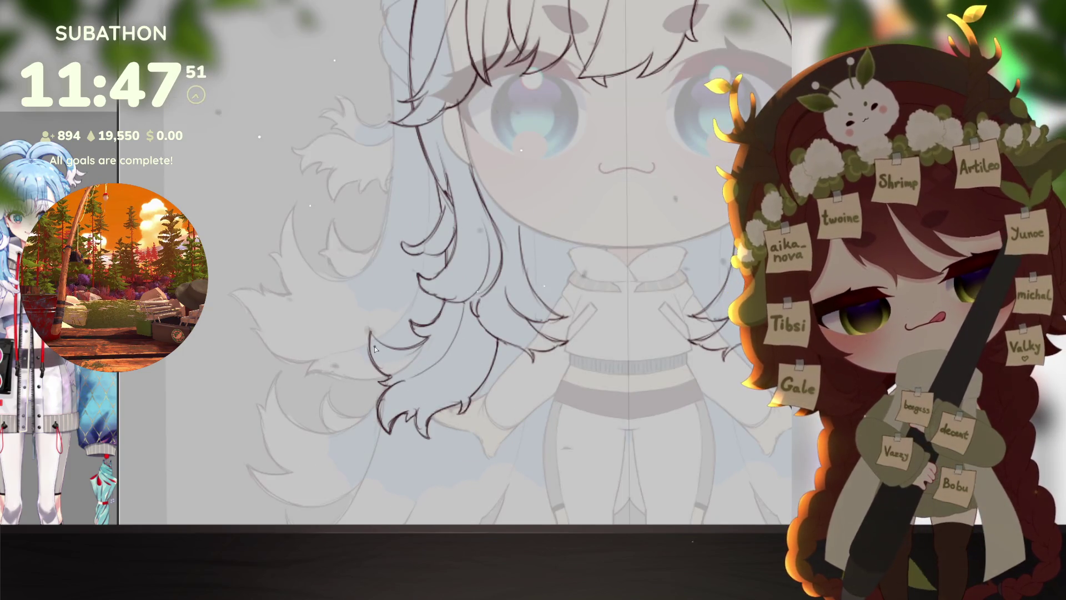
mouse_move(372, 349)
left_mouse_down()
mouse_move(389, 366)
mouse_move(375, 345)
mouse_move(400, 358)
mouse_move(371, 347)
left_mouse_up()
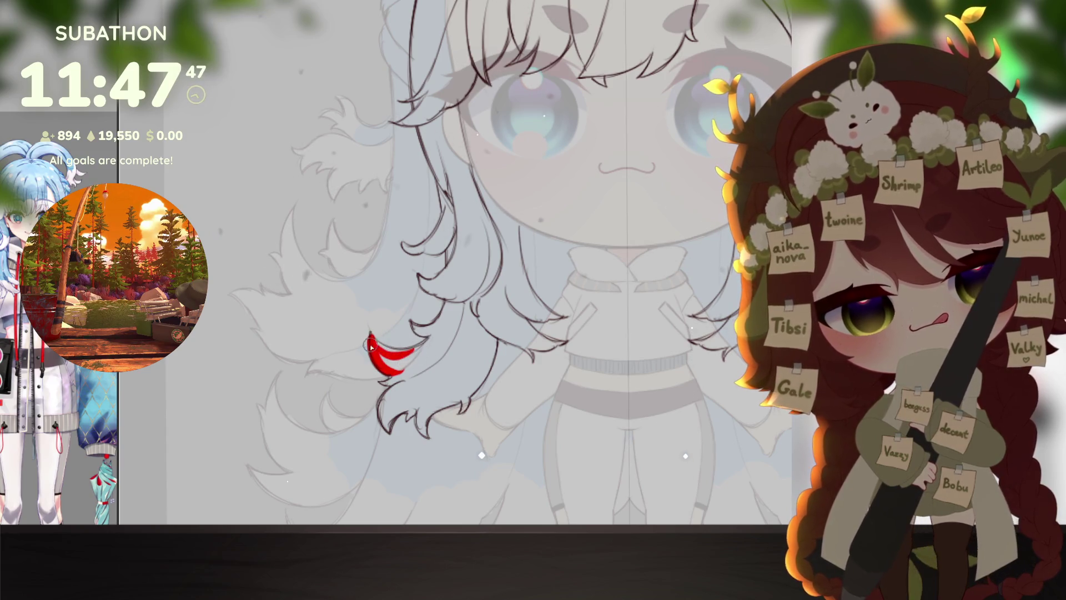
mouse_move(445, 322)
left_mouse_down()
mouse_move(378, 345)
mouse_move(436, 326)
mouse_move(455, 297)
mouse_move(432, 331)
mouse_move(423, 281)
mouse_move(444, 283)
mouse_move(452, 261)
mouse_move(422, 283)
mouse_move(450, 273)
mouse_move(449, 214)
left_mouse_up()
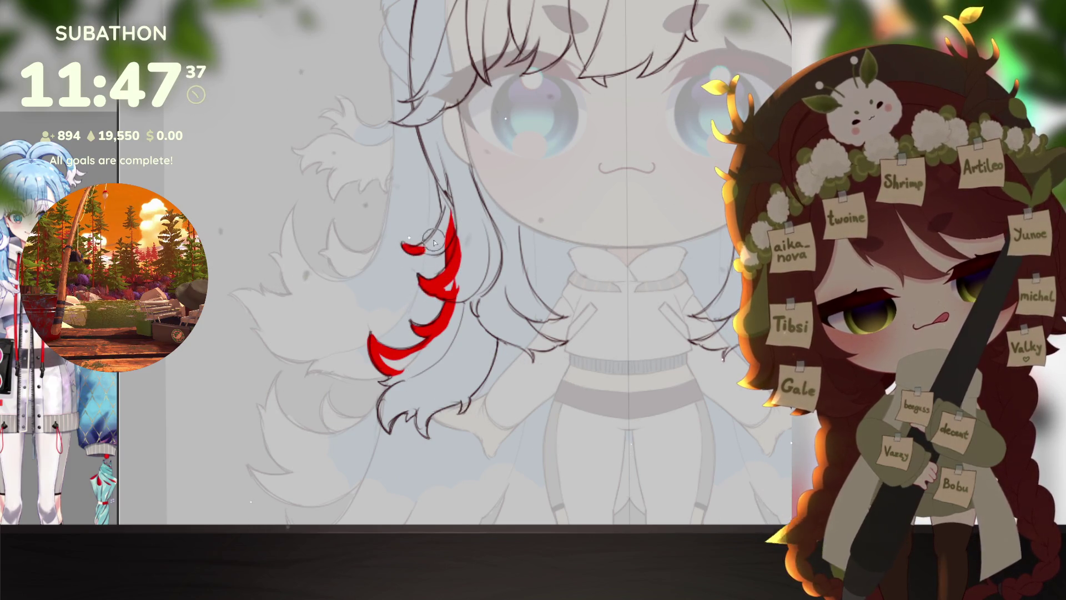
scroll(427, 251, "up", 3)
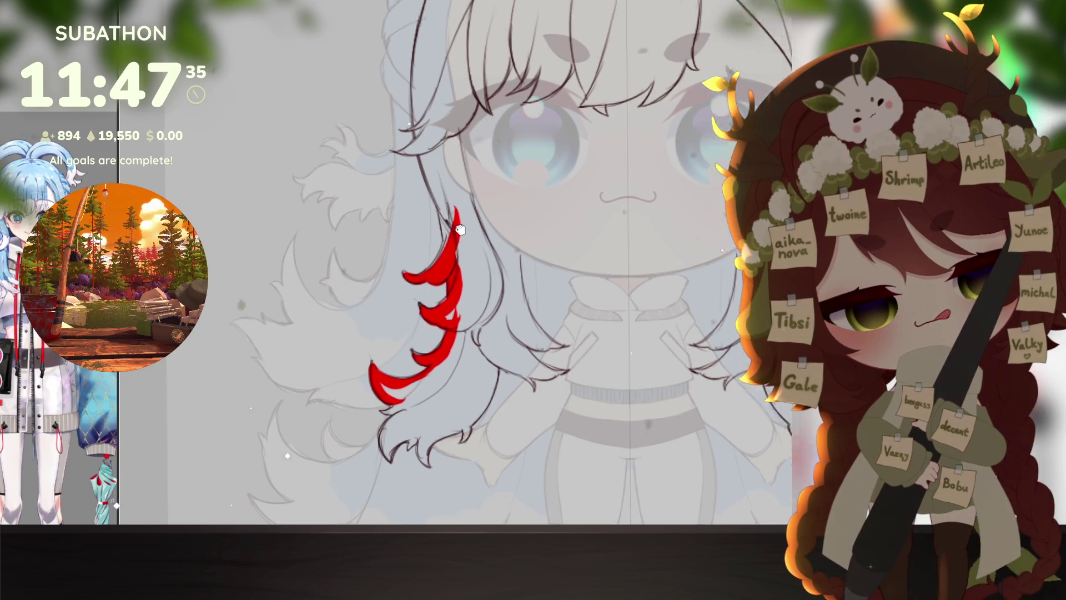
left_click_drag(447, 314, 442, 218)
mouse_move(451, 267)
left_mouse_down()
mouse_move(430, 161)
mouse_move(463, 358)
mouse_move(464, 238)
mouse_move(505, 167)
mouse_move(607, 95)
left_mouse_up()
scroll(609, 191, "down", 2)
left_click_drag(610, 191, 524, 361)
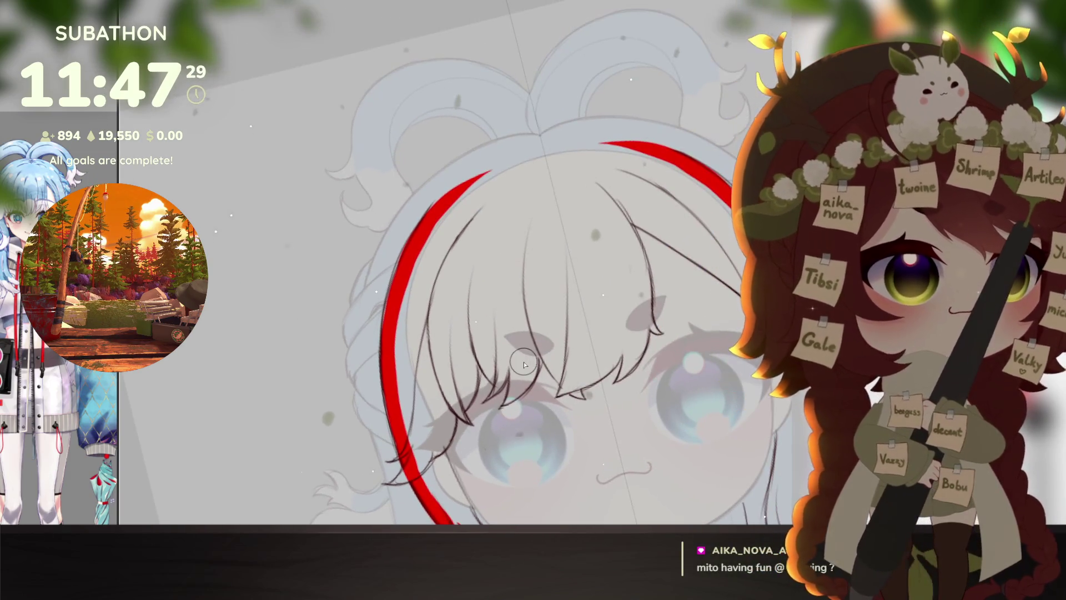
key("ctrl+z")
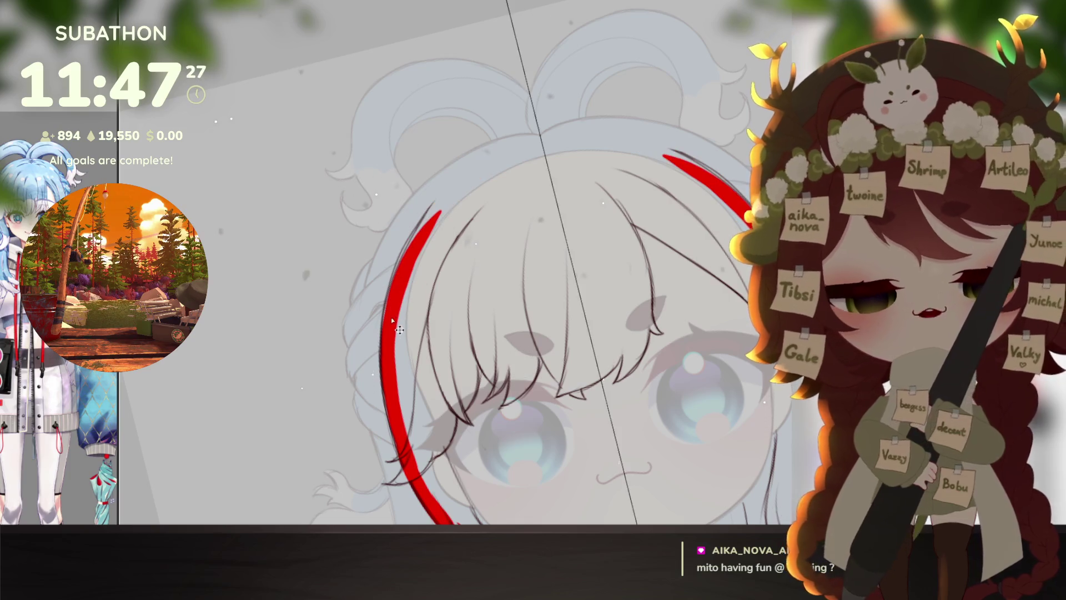
Step: Draw the red hair outline over the head and along the lower-left hair
mouse_move(405, 278)
left_mouse_down()
mouse_move(510, 170)
mouse_move(499, 179)
left_mouse_up()
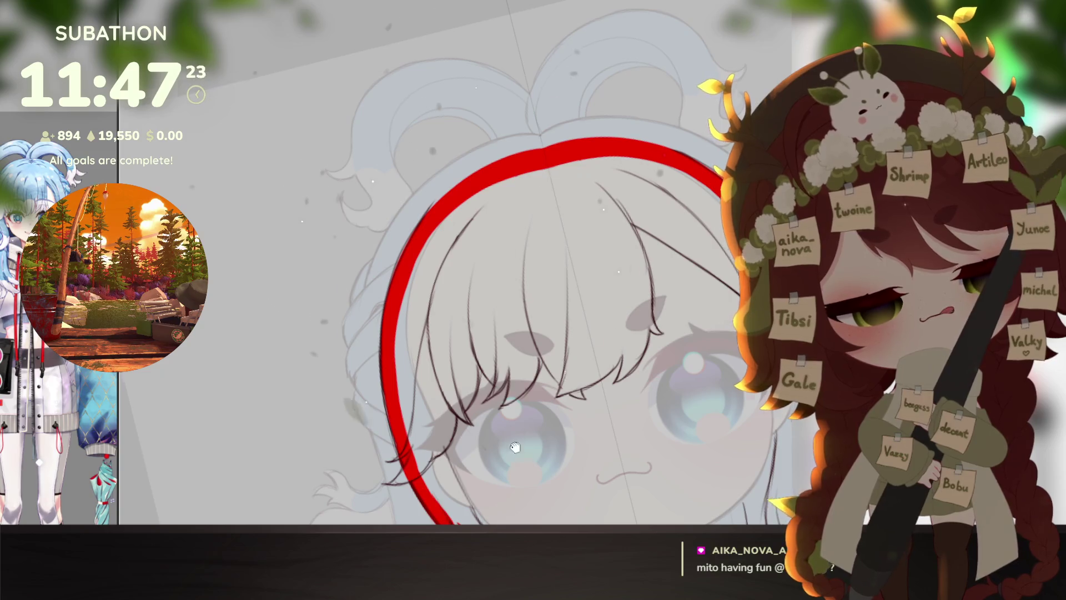
left_click_drag(537, 599, 517, 408)
scroll(518, 409, "down", 2)
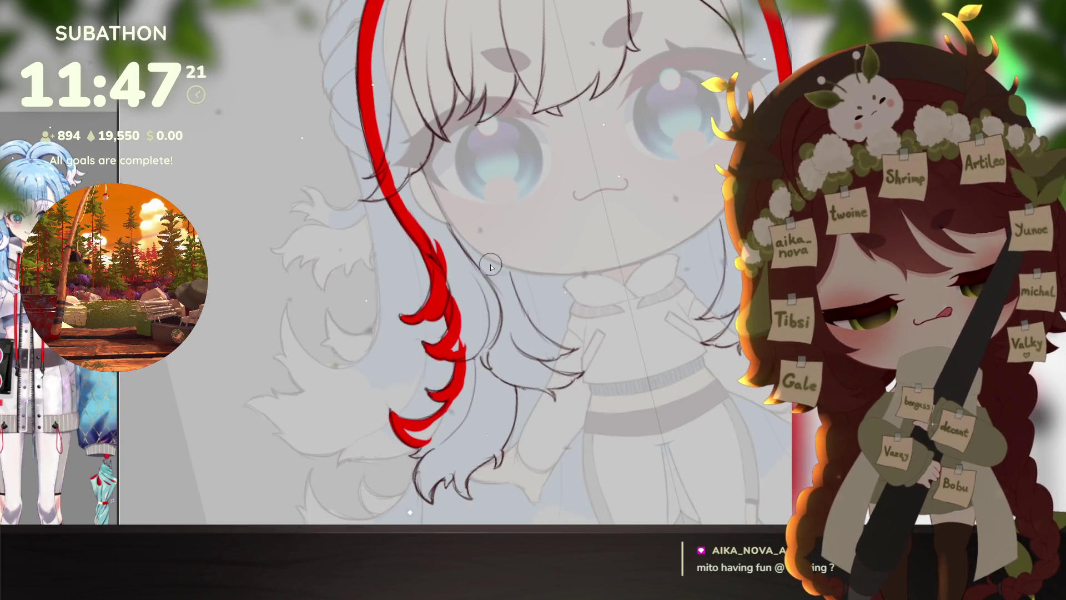
mouse_move(453, 228)
left_mouse_down()
mouse_move(505, 271)
mouse_move(528, 316)
left_mouse_up()
key("ctrl+z")
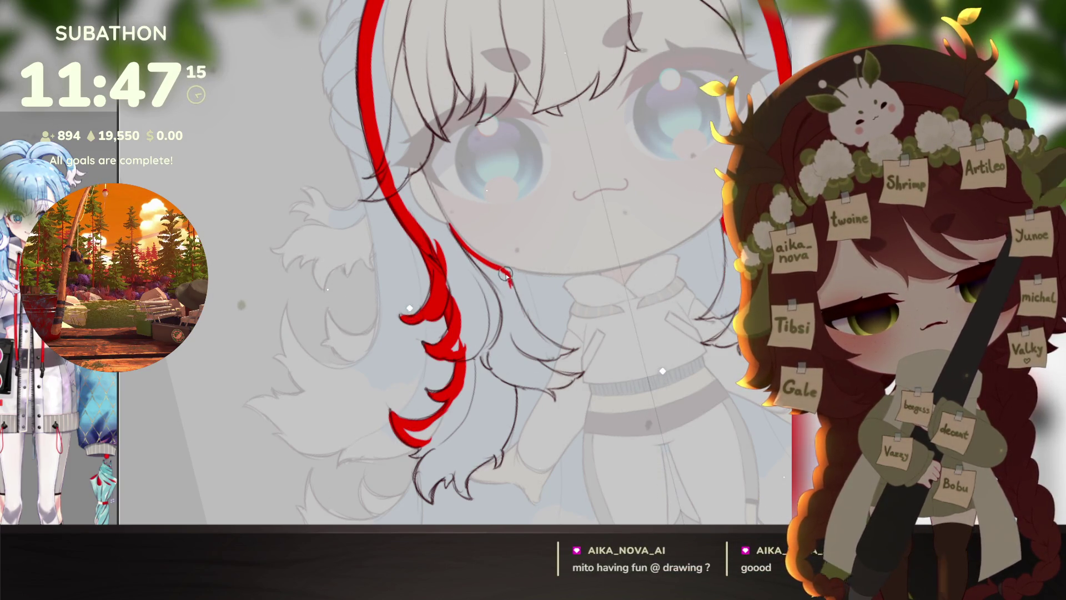
Step: Outline the bottom hair tips with spiky, cloud-like red edges
left_click_drag(543, 339, 617, 403)
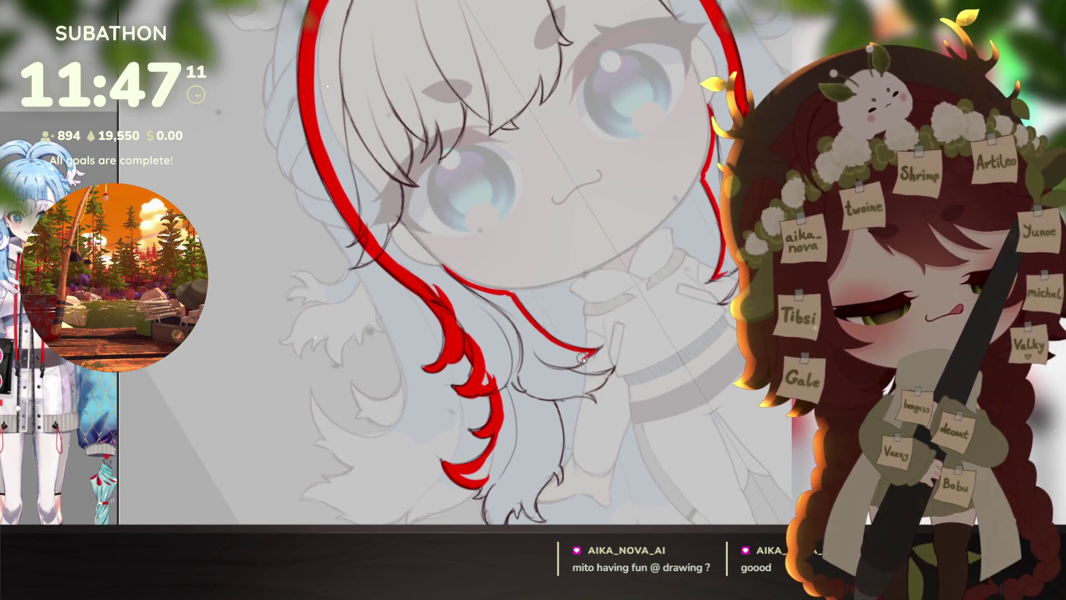
left_click_drag(549, 365, 610, 377)
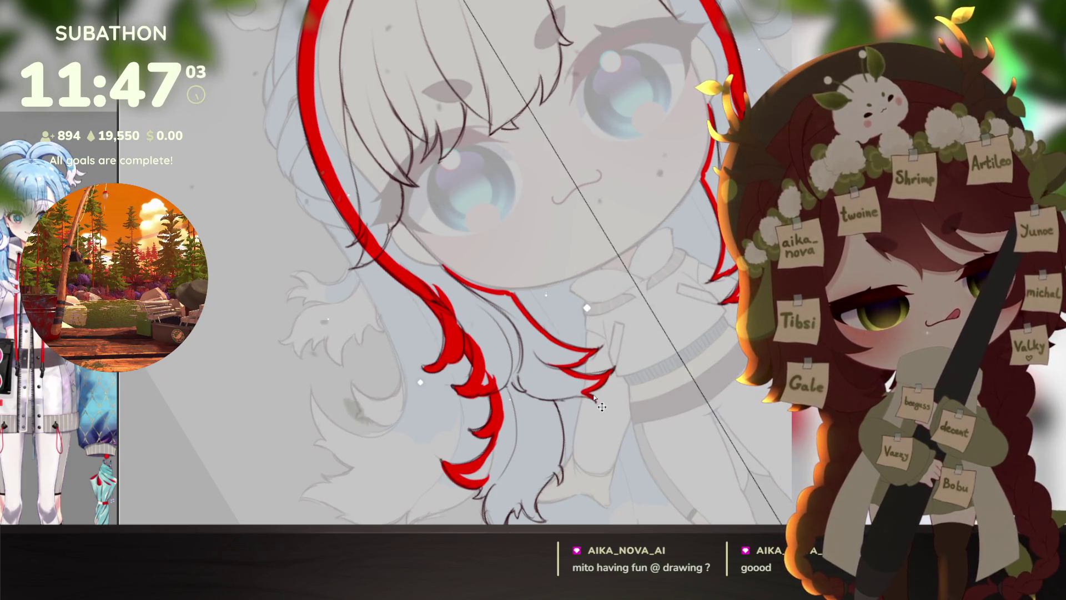
left_click_drag(583, 396, 555, 400)
key("ctrl+0")
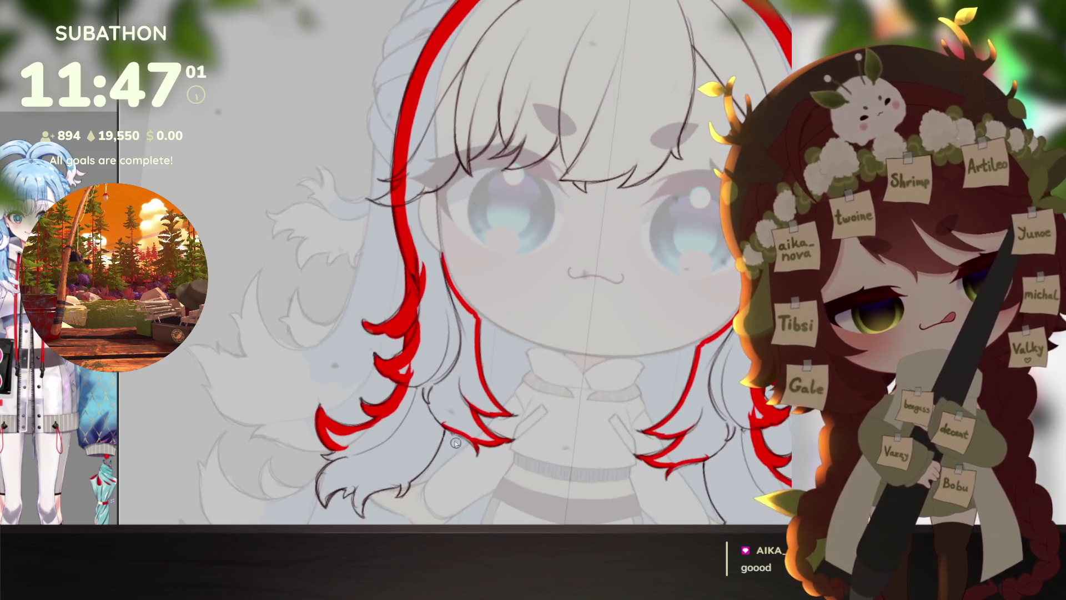
left_click_drag(472, 444, 594, 377)
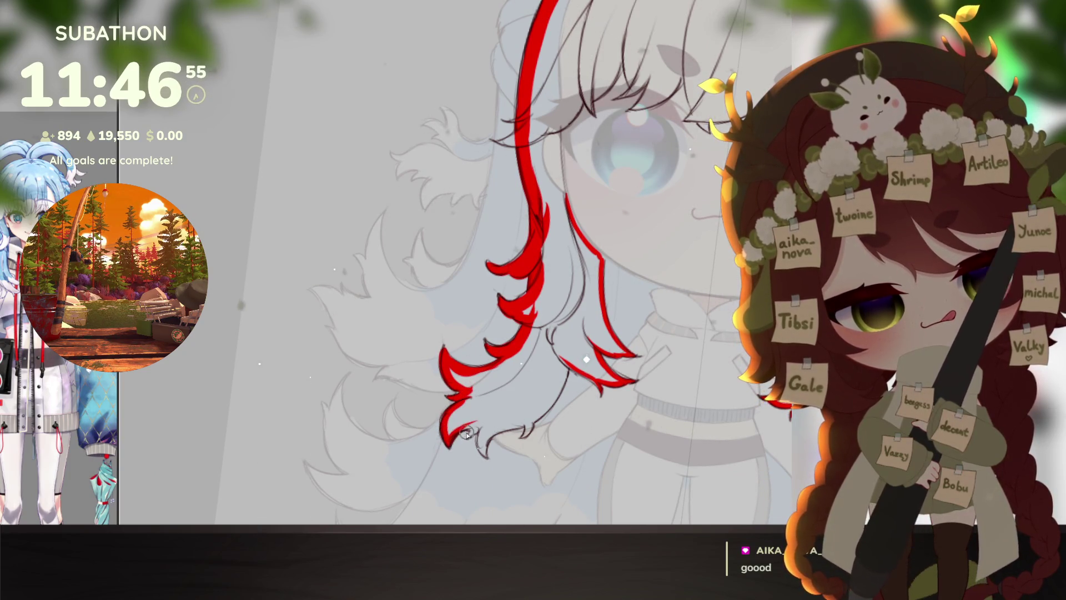
mouse_move(468, 437)
left_mouse_down()
mouse_move(489, 425)
mouse_move(483, 452)
mouse_move(501, 430)
left_mouse_up()
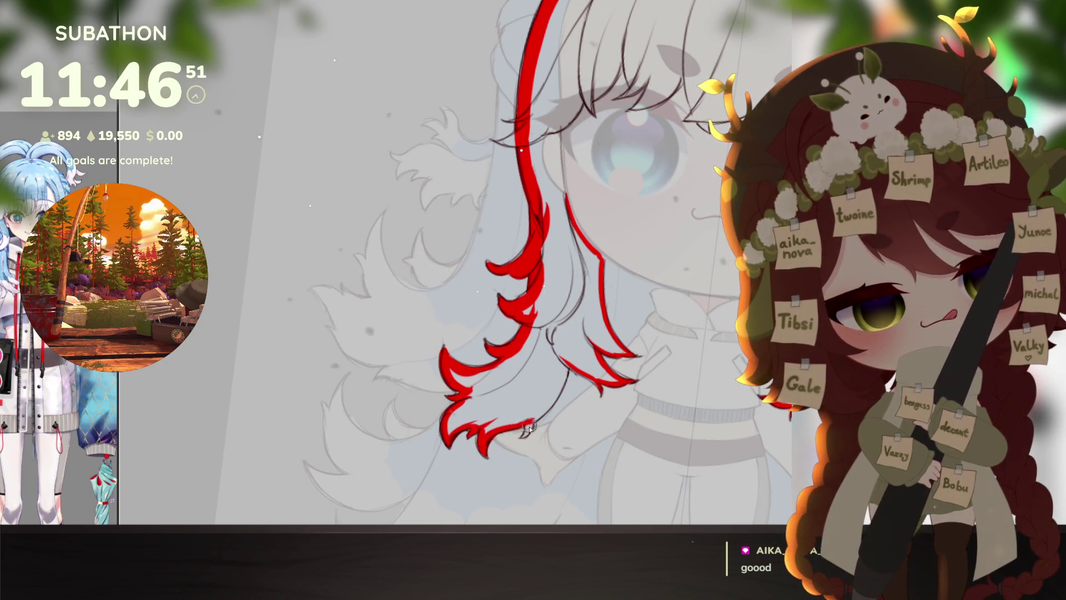
mouse_move(528, 430)
left_mouse_down()
mouse_move(572, 361)
mouse_move(601, 437)
mouse_move(601, 470)
left_mouse_up()
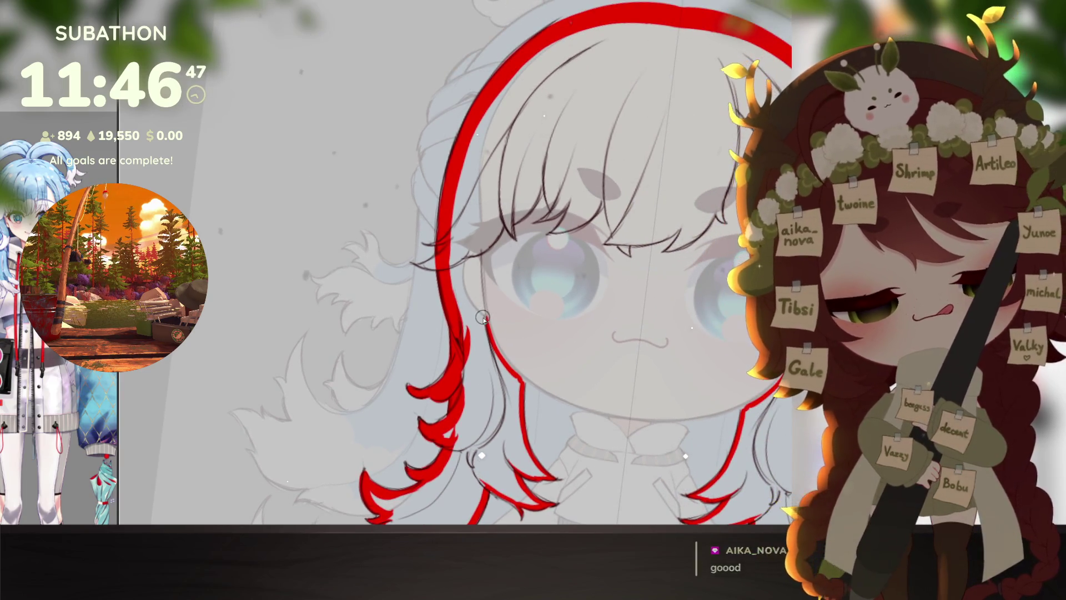
Step: Close the red arc across the head top and fill the hair band solid red
left_click_drag(741, 428, 674, 362)
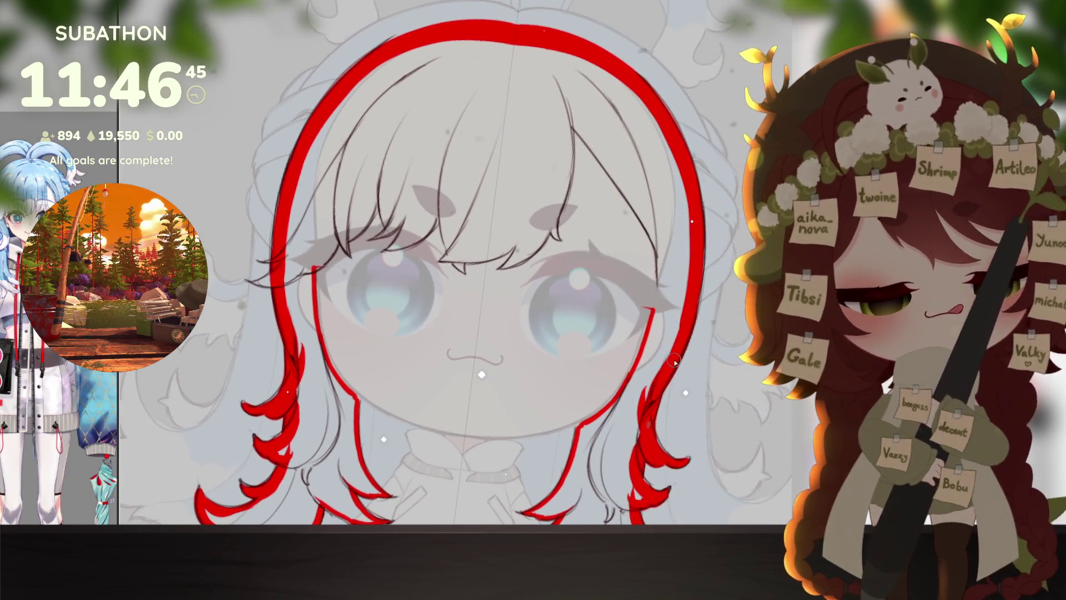
left_click_drag(312, 272, 655, 308)
left_click_drag(455, 83, 524, 76)
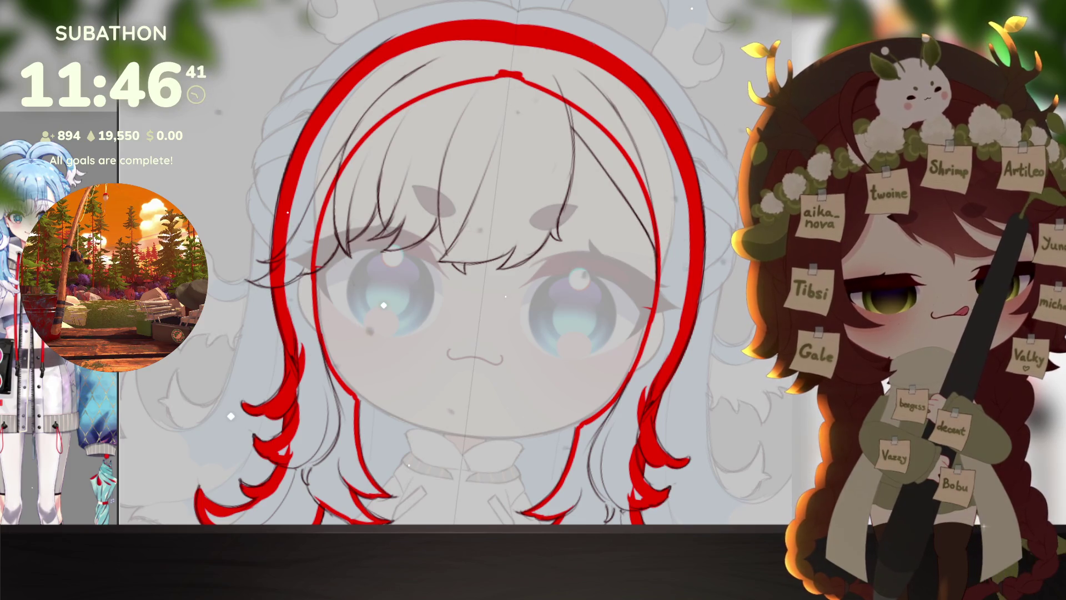
left_click(643, 128)
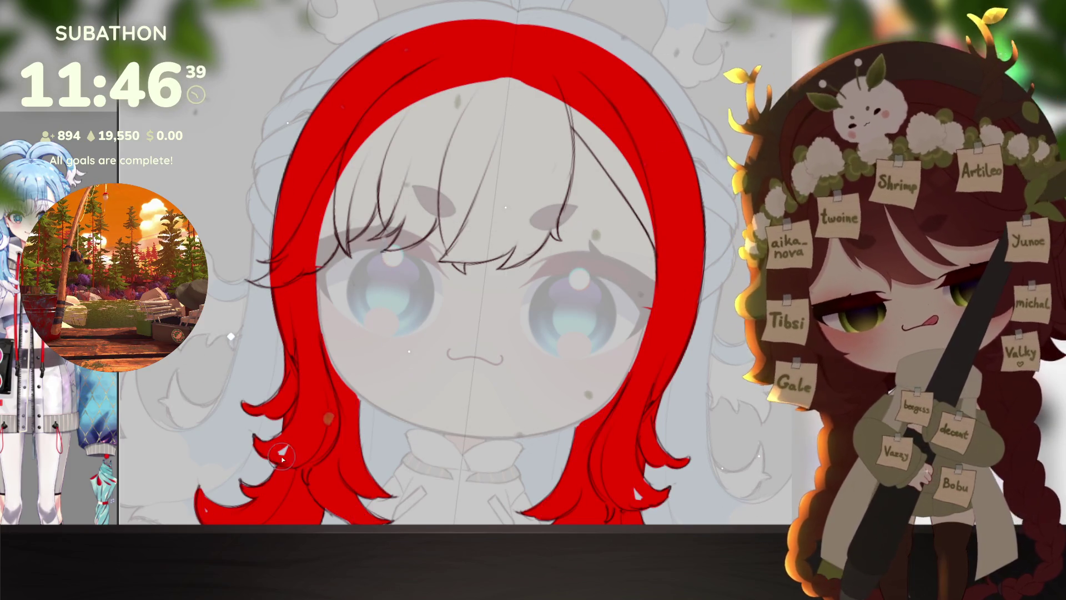
scroll(251, 447, "down", 3)
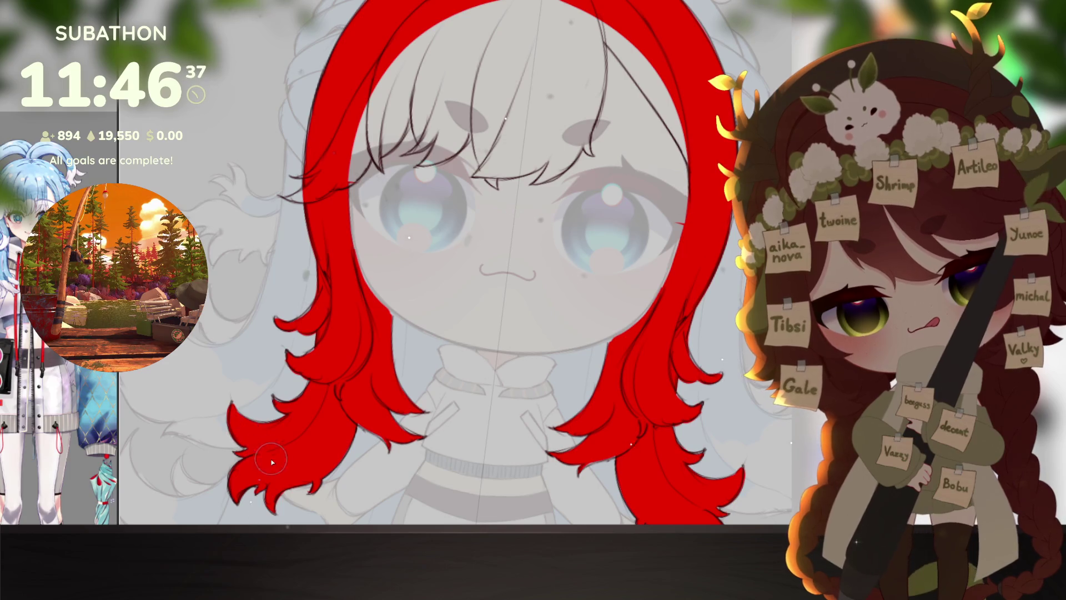
scroll(688, 409, "down", 3)
scroll(688, 409, "up", 3)
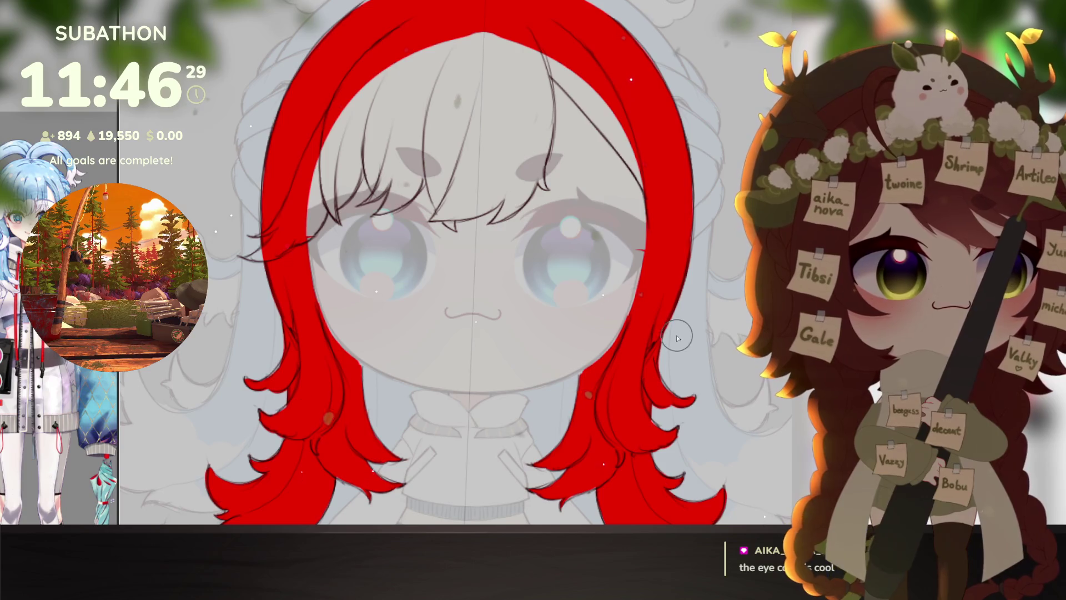
Step: Compare with an older chibi's face, then paint a red bang strand beside the left eye
mouse_move(634, 421)
left_mouse_down()
mouse_move(653, 410)
mouse_move(659, 433)
mouse_move(669, 426)
left_mouse_up()
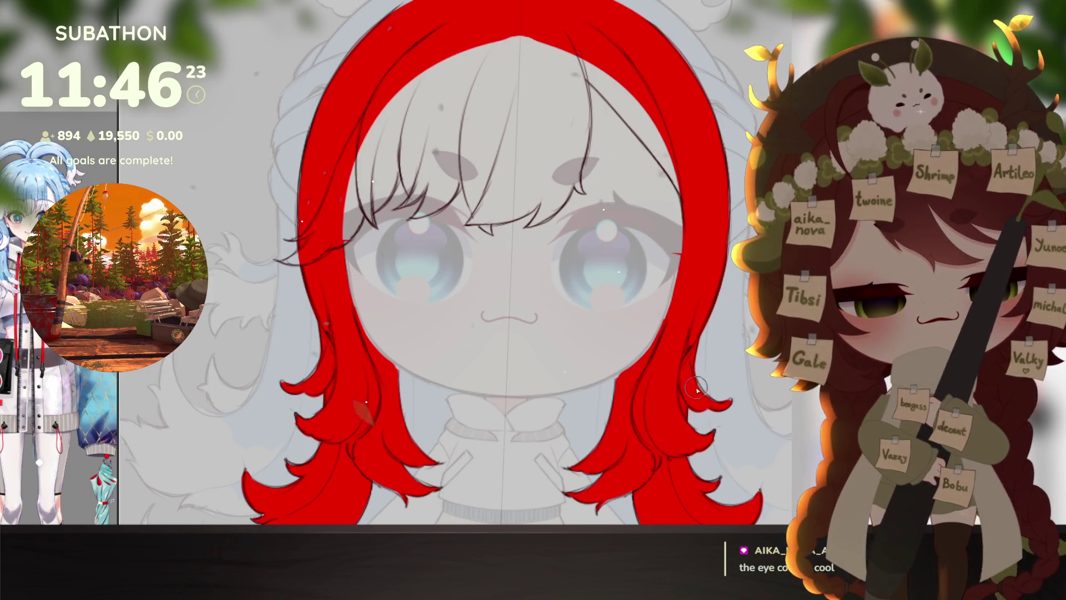
left_click_drag(710, 399, 718, 429)
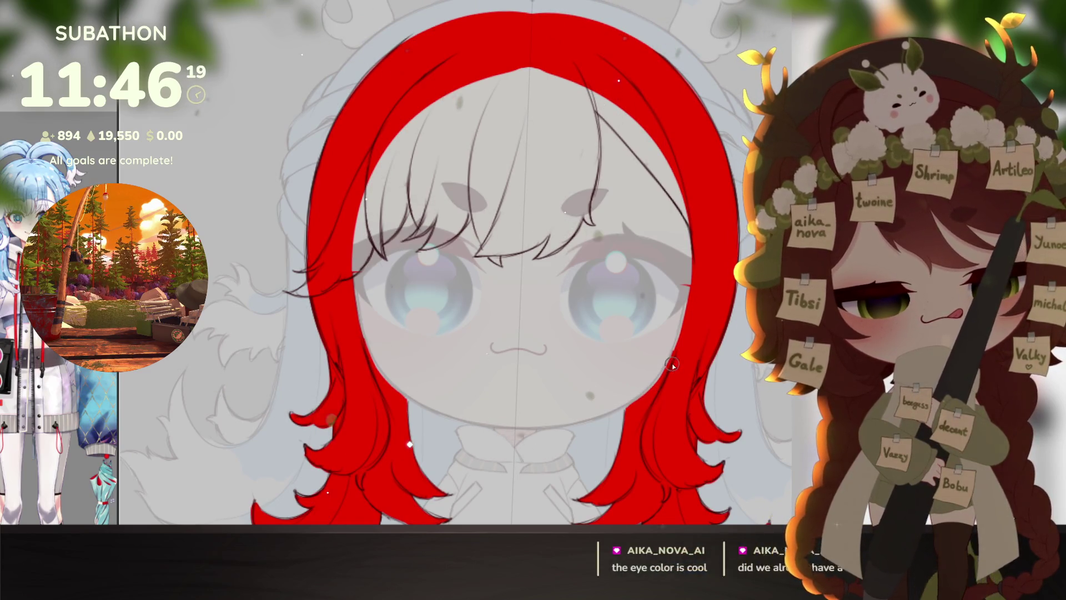
left_click_drag(655, 393, 650, 410)
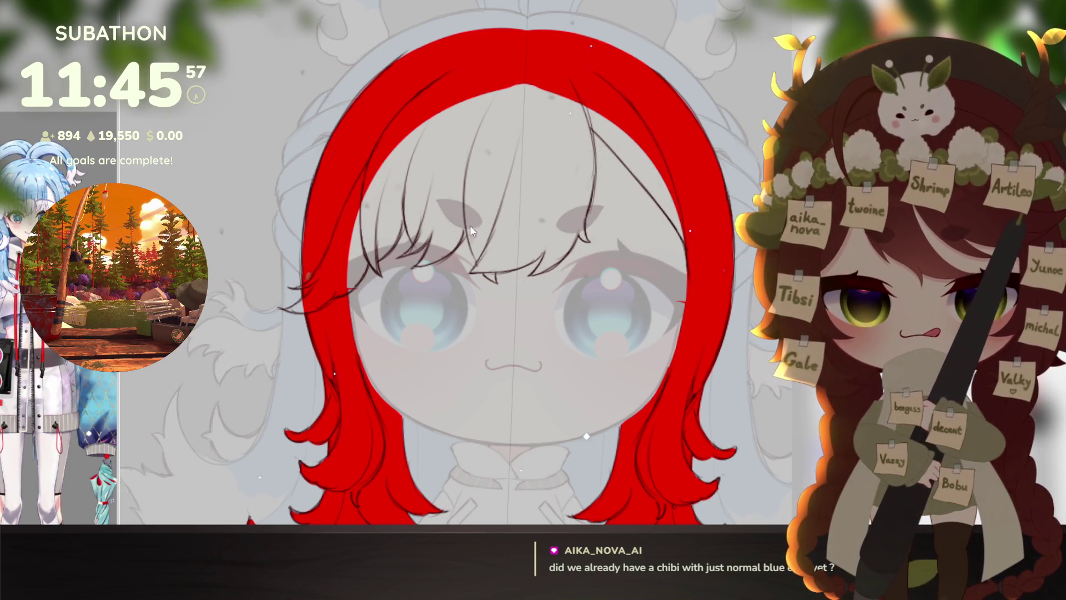
left_click_drag(189, 73, 475, 14)
scroll(444, 167, "up", 4)
mouse_move(489, 189)
left_mouse_down()
mouse_move(492, 255)
mouse_move(474, 259)
left_mouse_up()
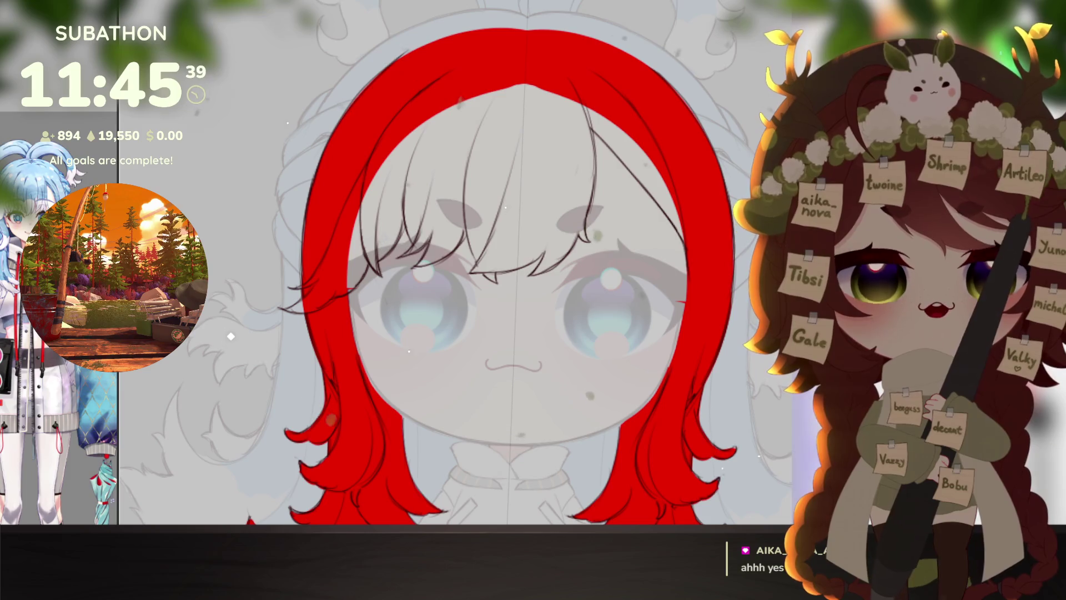
scroll(683, 335, "down", 1)
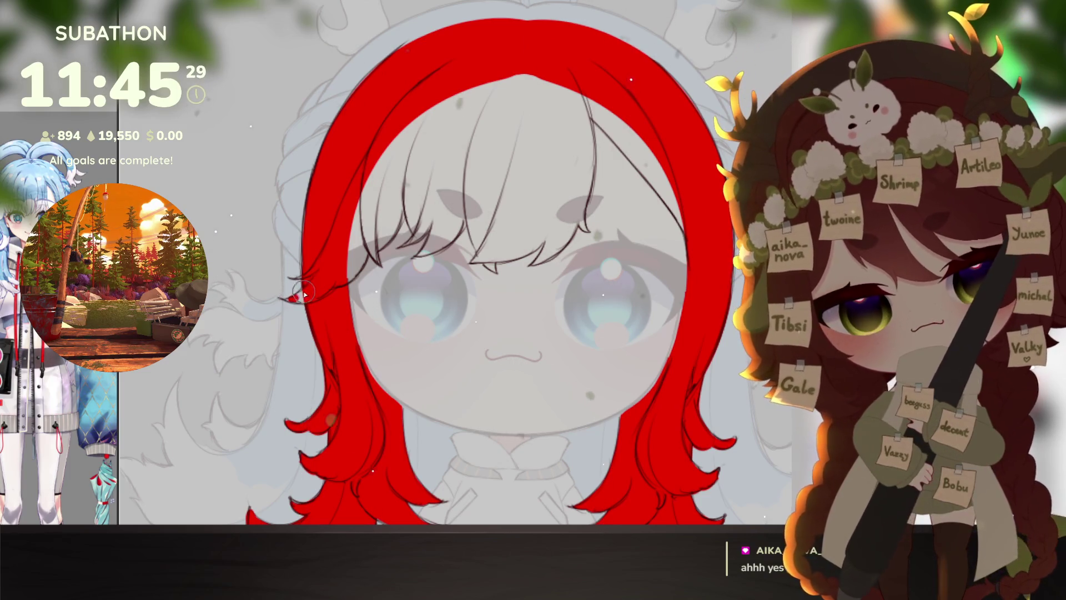
mouse_move(353, 283)
left_mouse_down()
mouse_move(347, 266)
mouse_move(369, 239)
mouse_move(350, 281)
mouse_move(371, 232)
mouse_move(389, 239)
mouse_move(408, 189)
mouse_move(419, 238)
mouse_move(408, 247)
mouse_move(439, 208)
mouse_move(422, 255)
mouse_move(467, 189)
mouse_move(467, 213)
left_mouse_up()
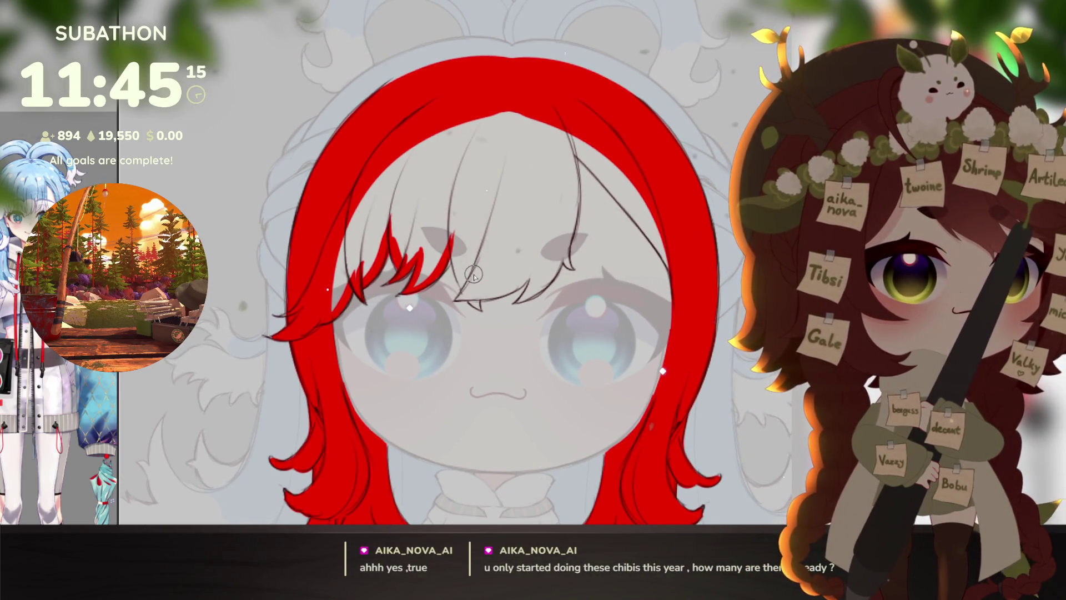
Step: Extend the red bang strand downward toward the fringe centre
mouse_move(452, 233)
left_mouse_down()
mouse_move(473, 300)
mouse_move(461, 299)
mouse_move(489, 296)
left_mouse_up()
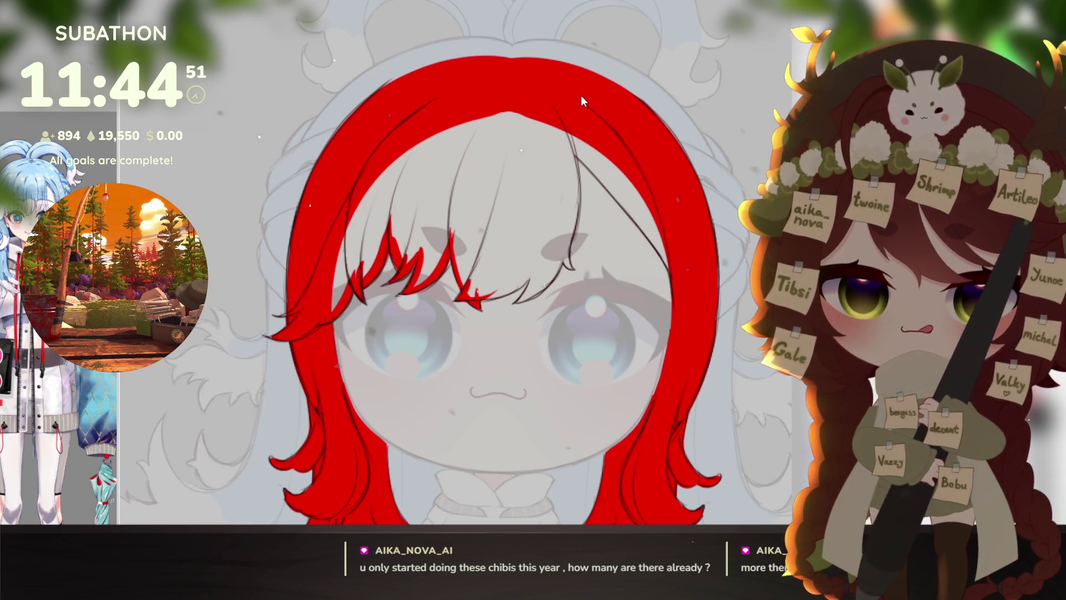
Step: Bring up chibi_showcase2.png in the image viewer
key("alt+Tab")
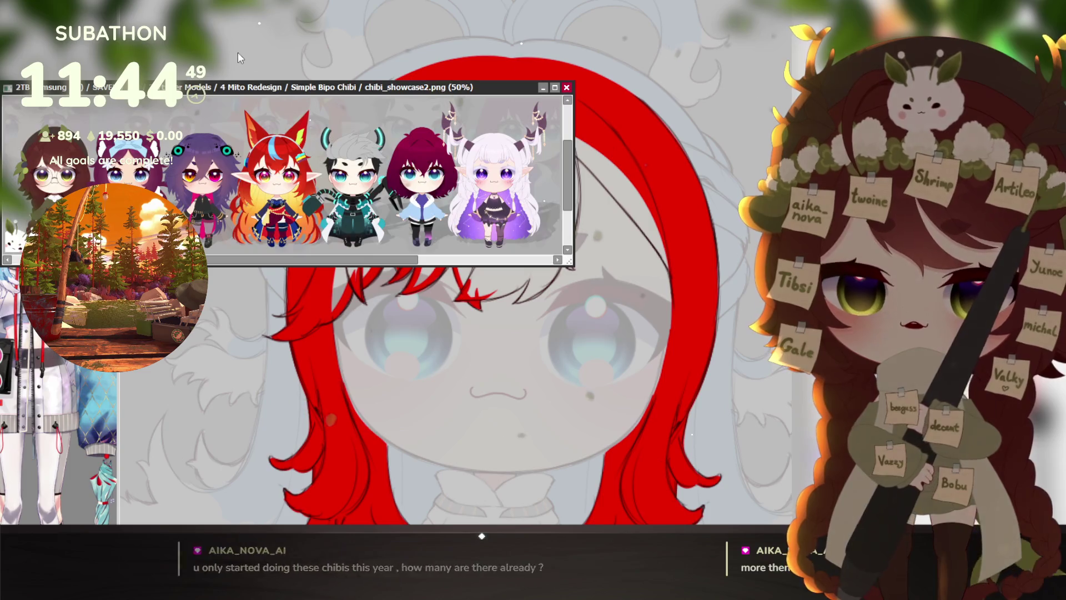
Step: Move and resize the showcase viewer so all seven chibis fit at 75% zoom
left_click_drag(288, 88, 261, 4)
left_click_drag(547, 181, 745, 471)
scroll(368, 267, "up", 1)
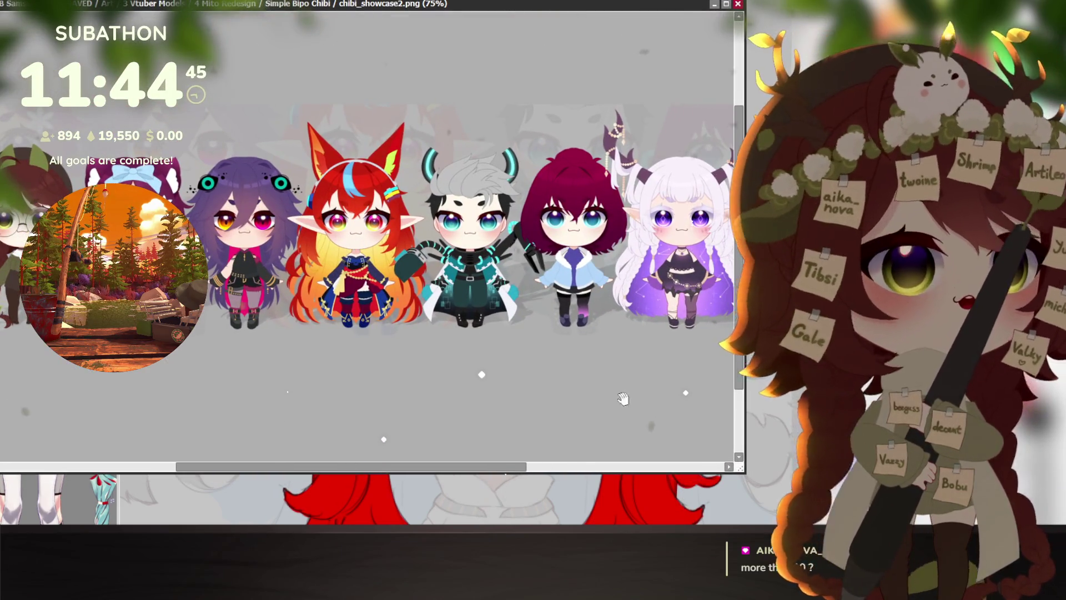
left_click_drag(742, 470, 791, 524)
mouse_move(451, 316)
left_mouse_down()
mouse_move(473, 302)
mouse_move(484, 255)
mouse_move(501, 489)
left_mouse_up()
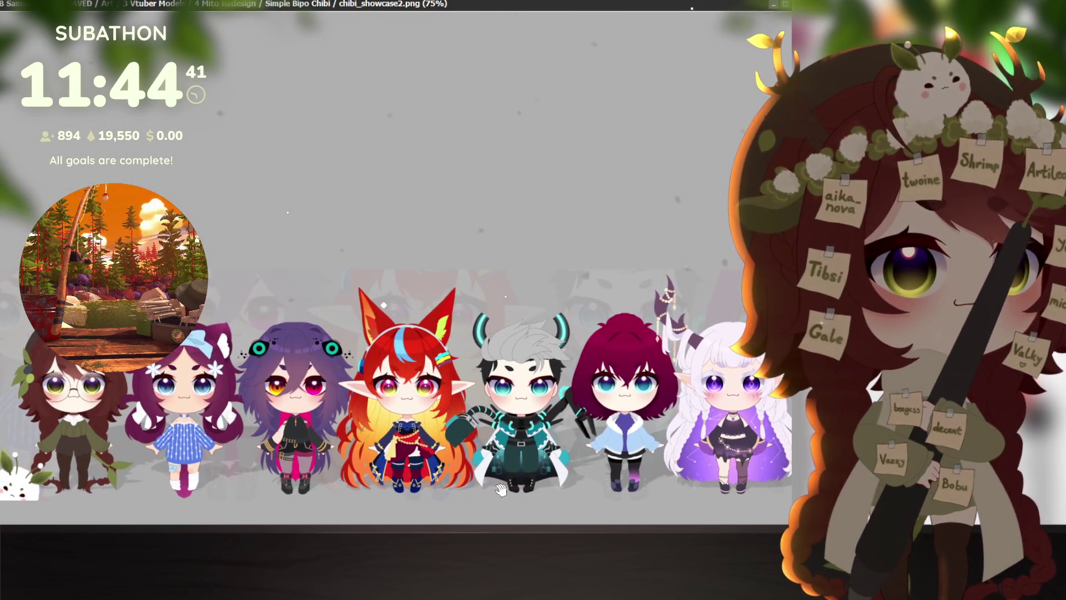
left_click_drag(402, 2, 422, 53)
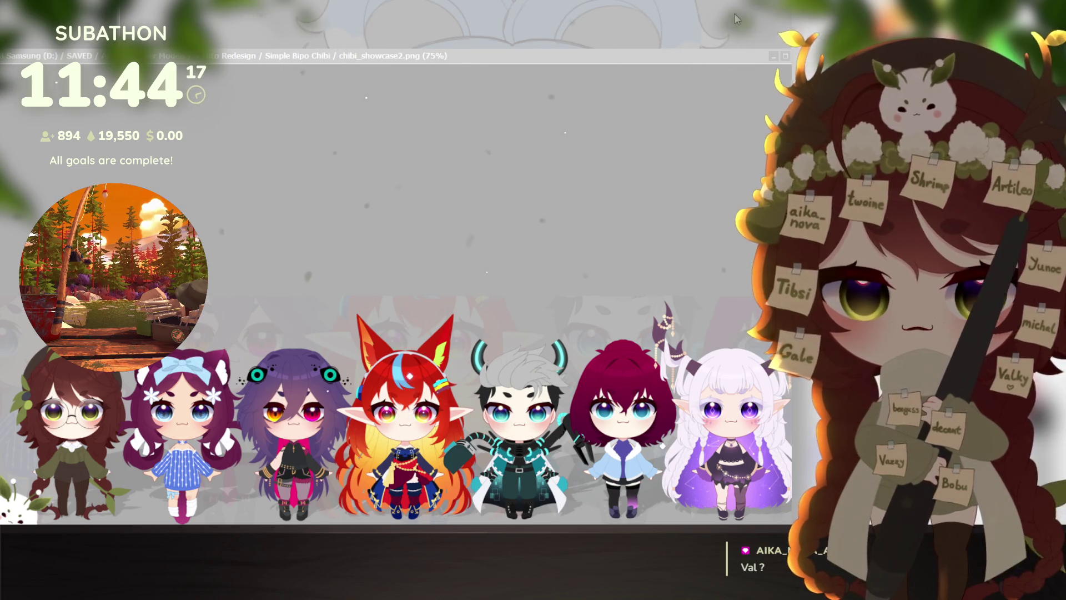
left_click(668, 122)
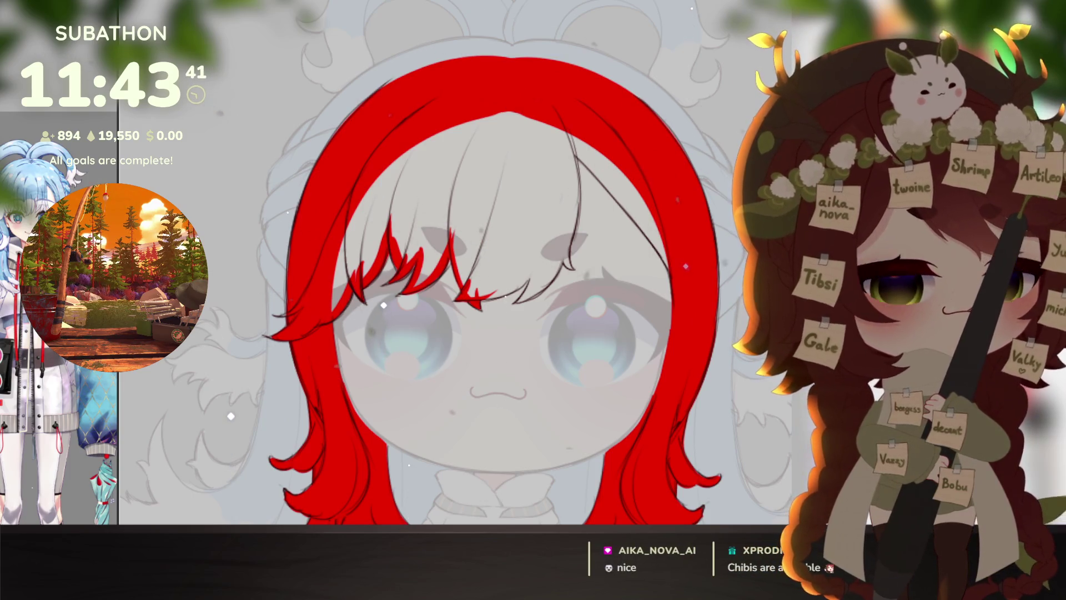
Step: Carry the bang lines up to the head top and bucket-fill the fringe solid red
scroll(639, 314, "up", 1)
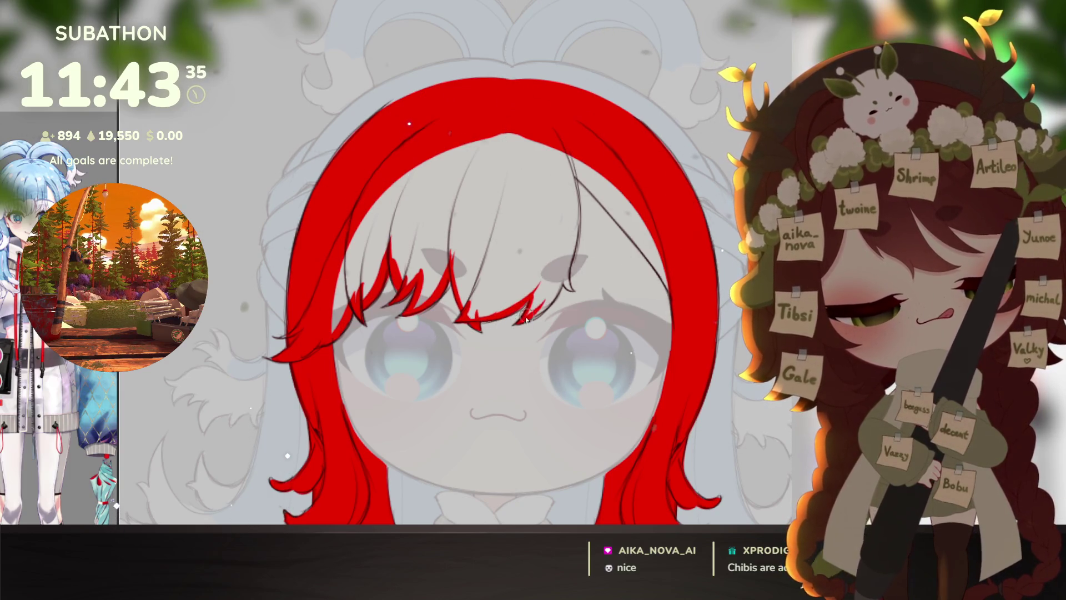
left_click_drag(547, 300, 568, 268)
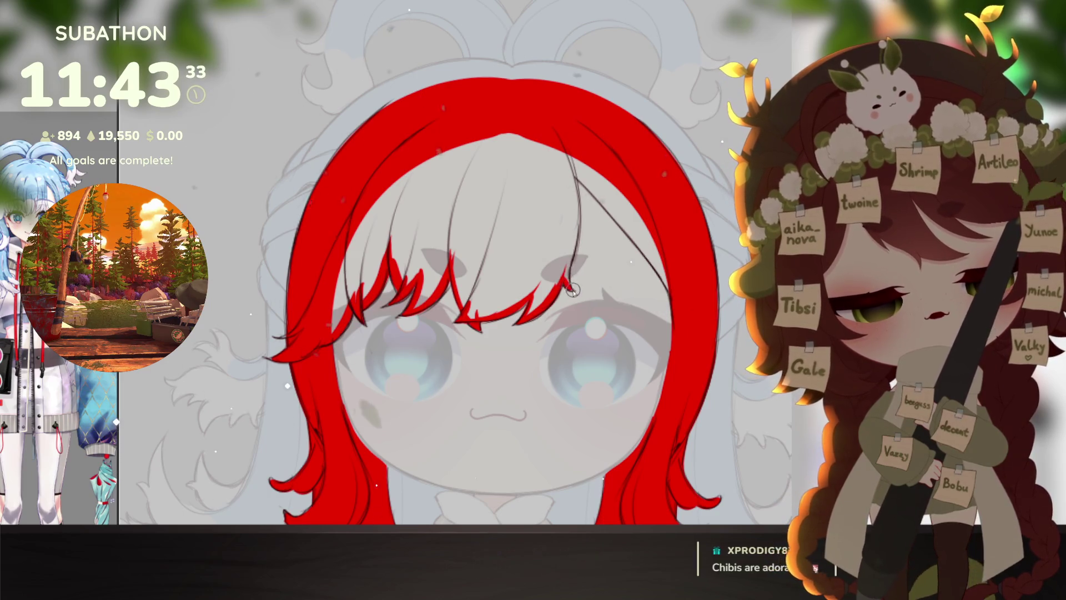
mouse_move(569, 266)
left_mouse_down()
mouse_move(573, 186)
mouse_move(626, 268)
left_mouse_up()
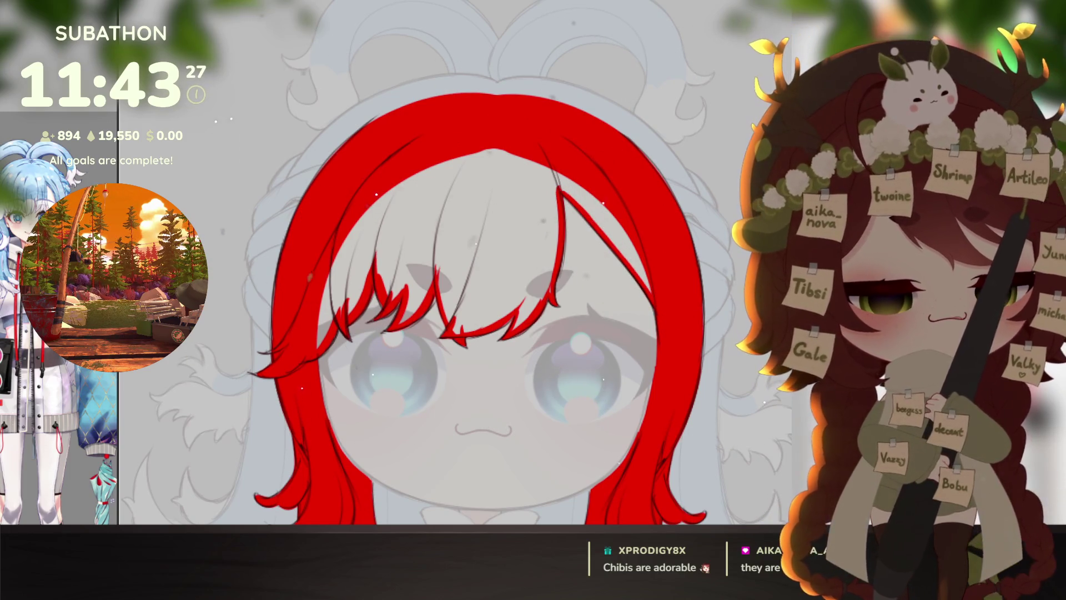
left_click(444, 261)
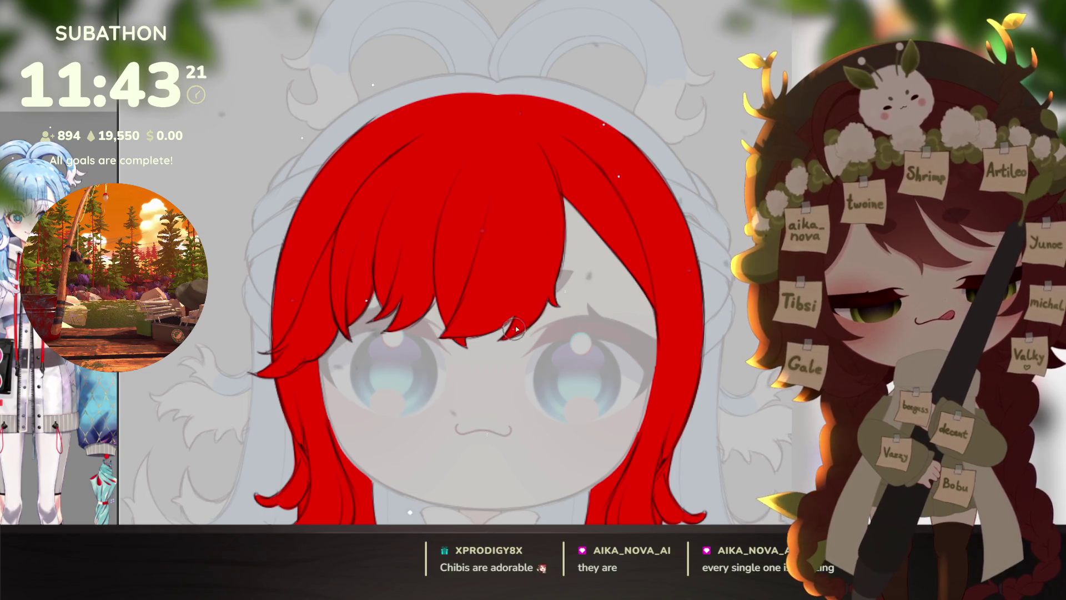
left_click_drag(668, 396, 662, 307)
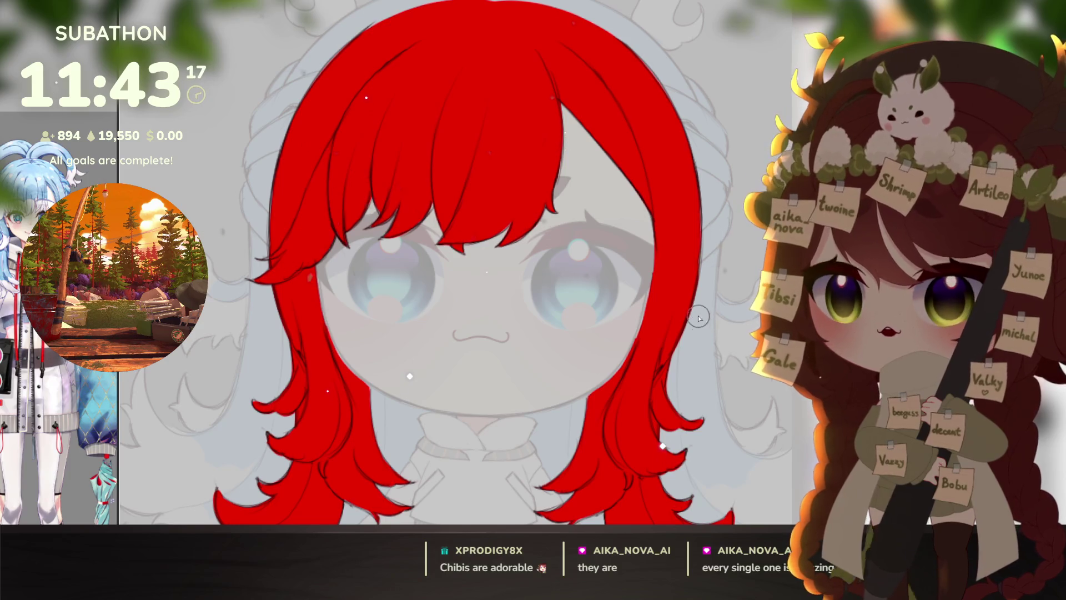
scroll(697, 384, "down", 3)
scroll(705, 400, "up", 2)
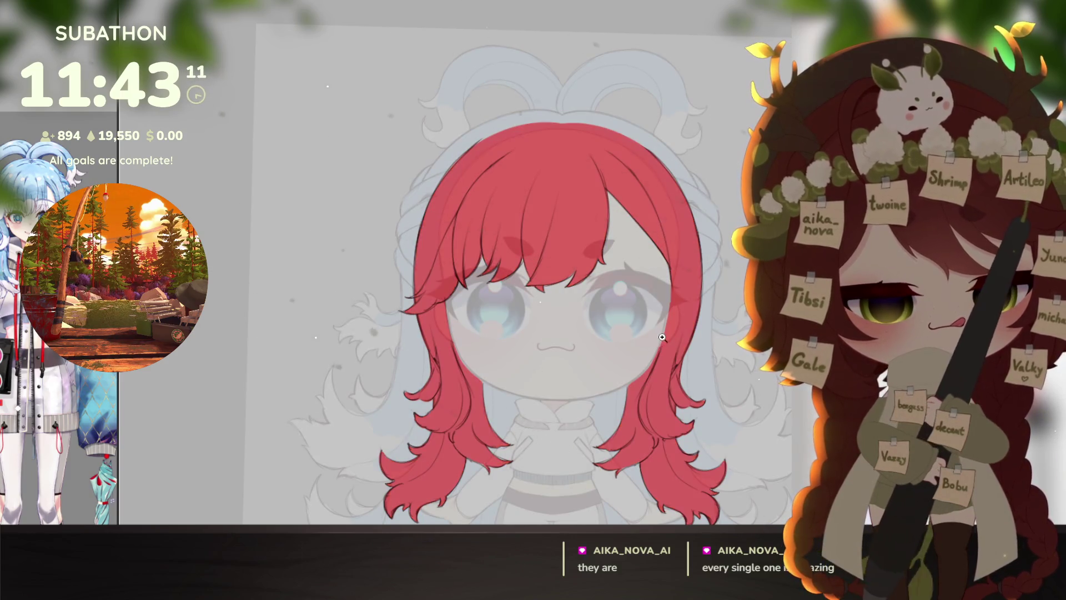
Step: Zoom and rotate the view in on the red hair beside the eye
scroll(666, 339, "up", 3)
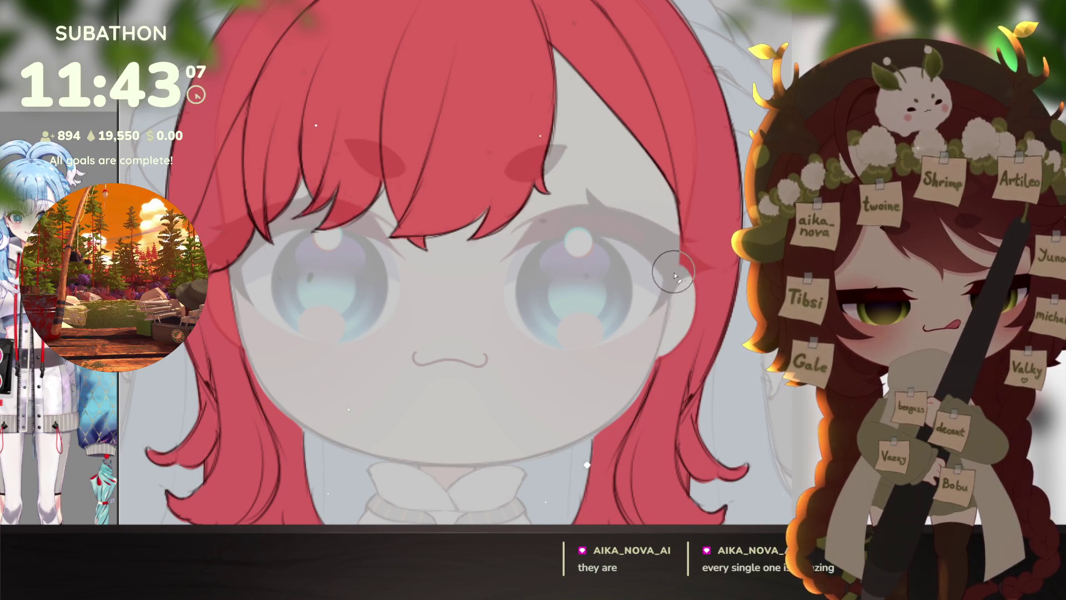
left_click_drag(686, 300, 596, 378)
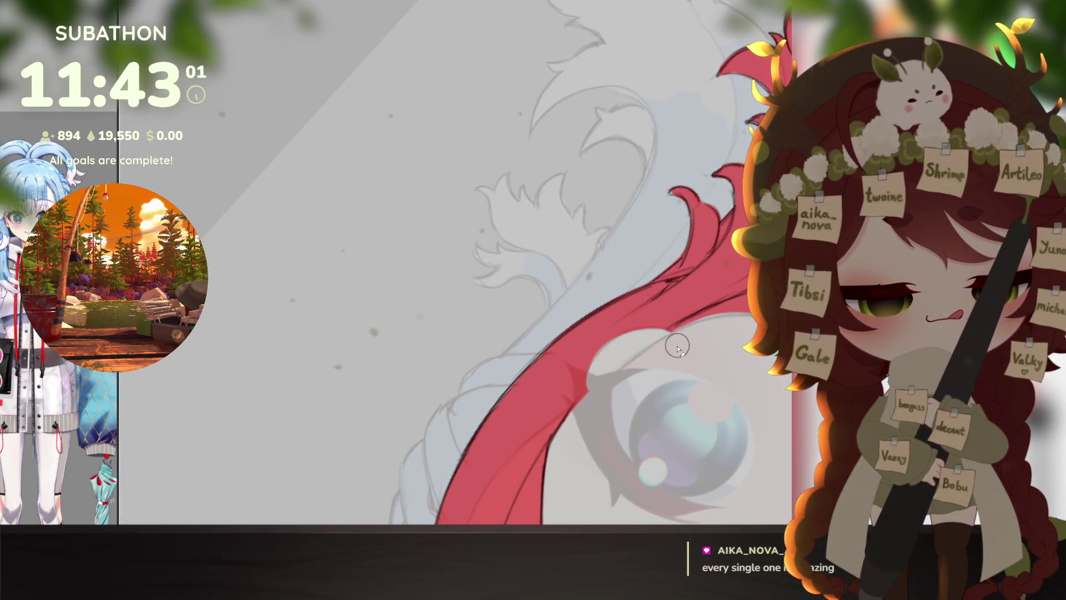
mouse_move(594, 376)
left_mouse_down()
mouse_move(554, 476)
mouse_move(636, 408)
mouse_move(682, 390)
left_mouse_up()
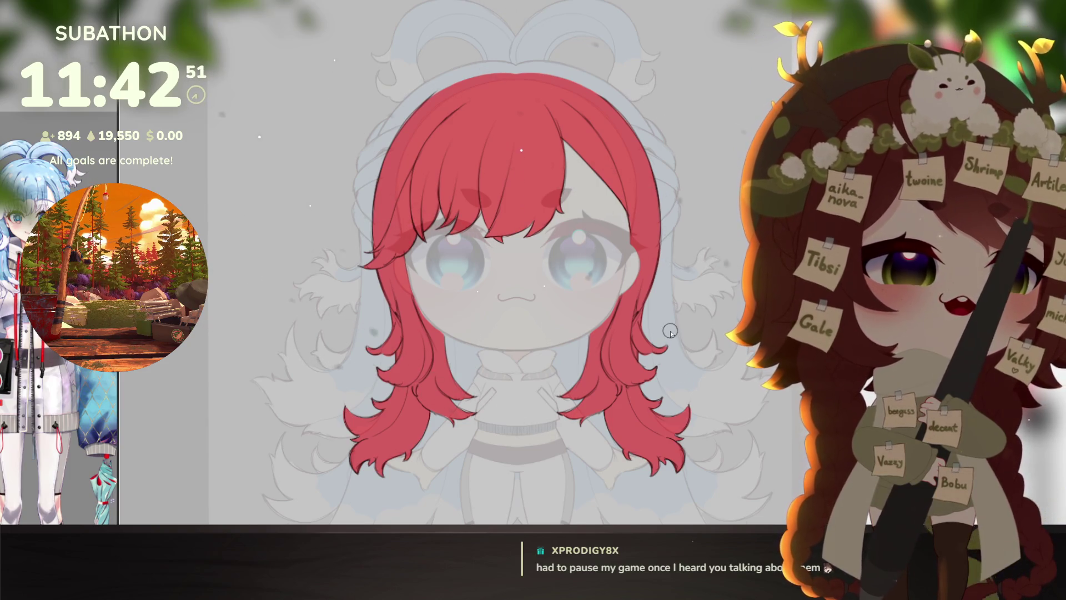
Step: Restore the artwork to full opacity and hide the red overlay, revealing the light-blue hair
key("alt")
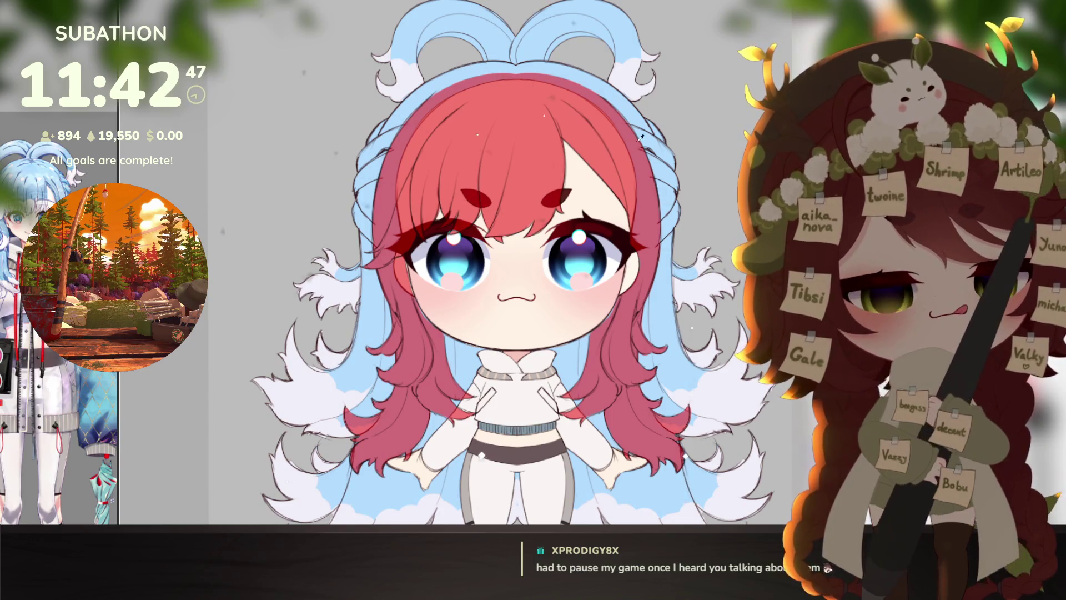
key("ctrl+z")
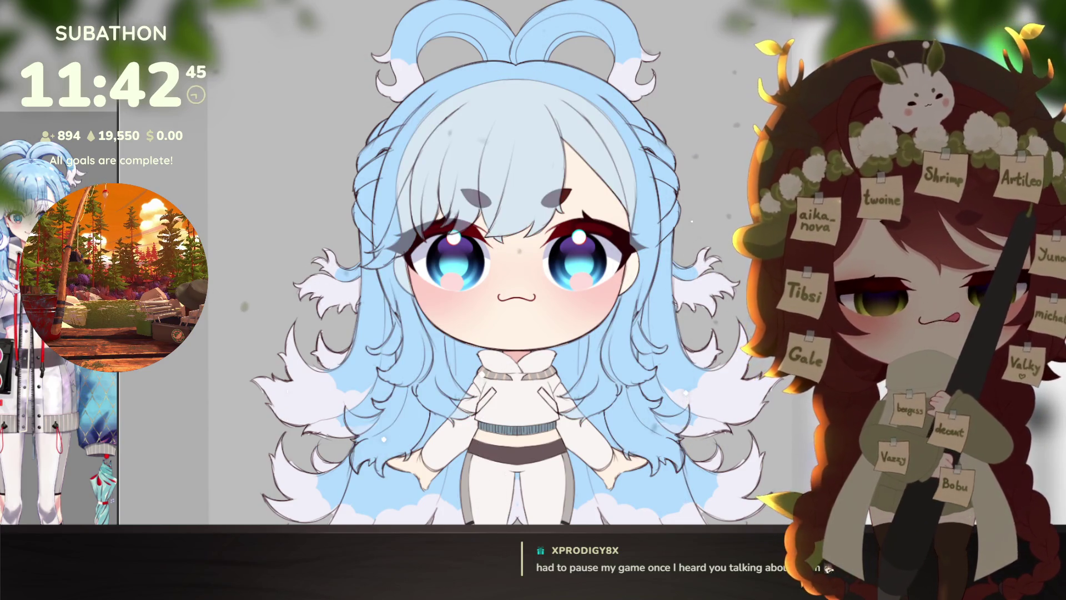
scroll(718, 395, "down", 5)
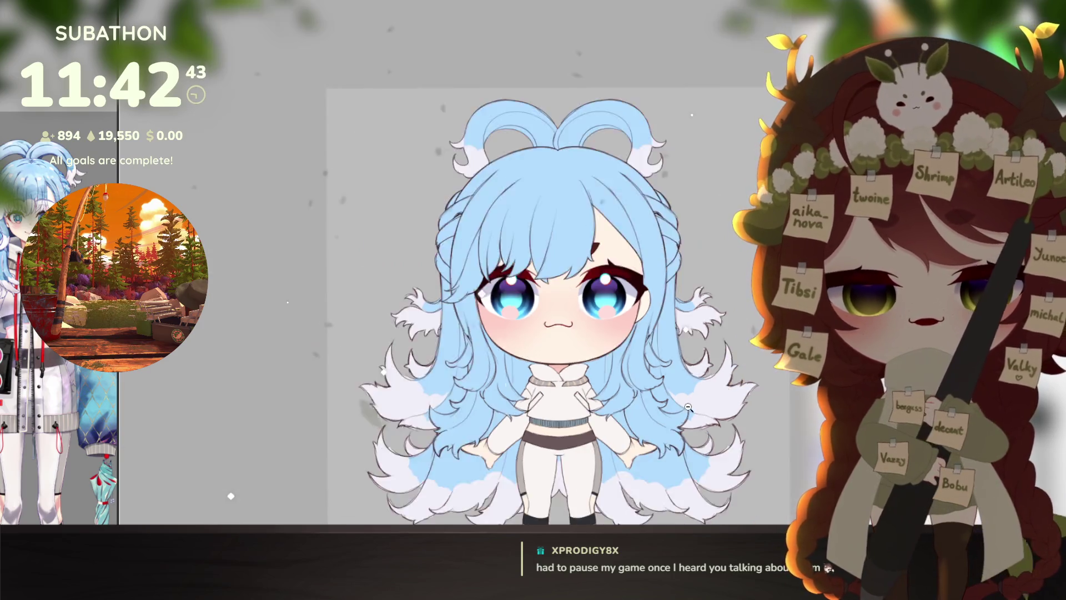
scroll(718, 395, "up", 5)
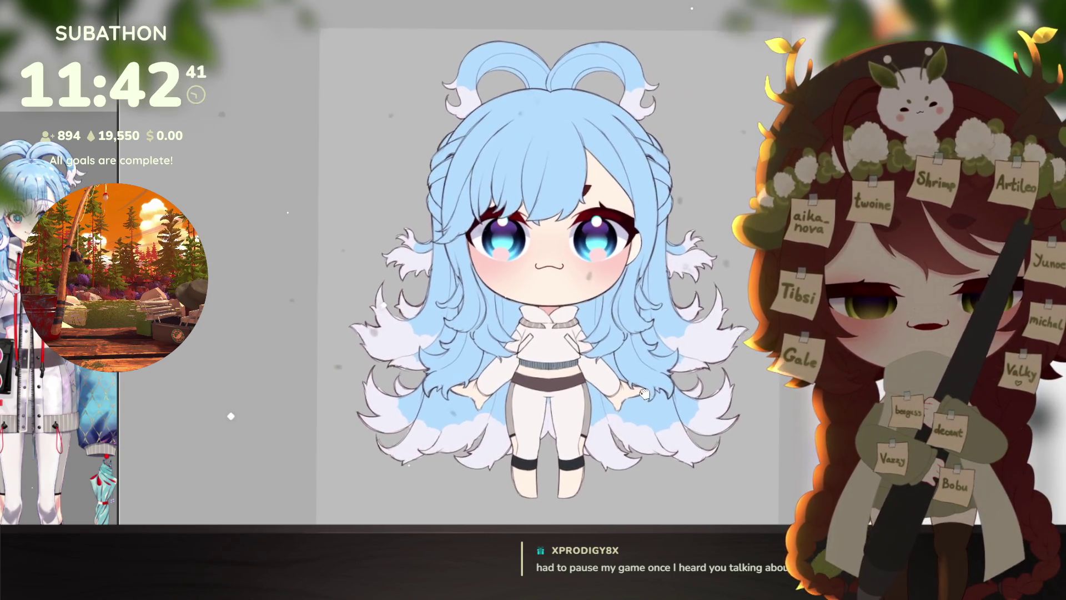
left_click_drag(655, 409, 640, 416)
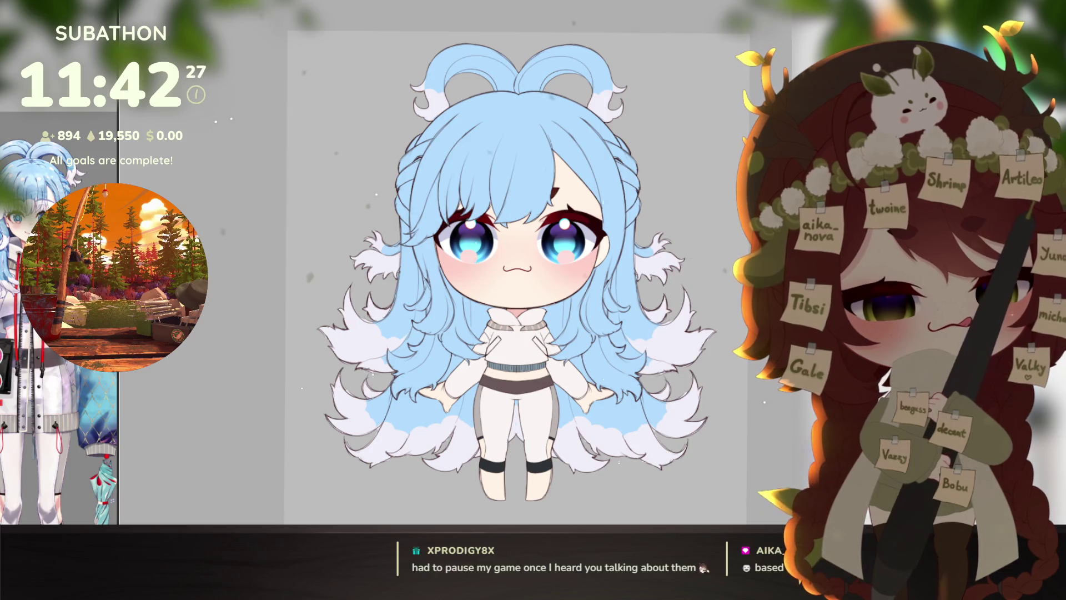
key("ctrl+t")
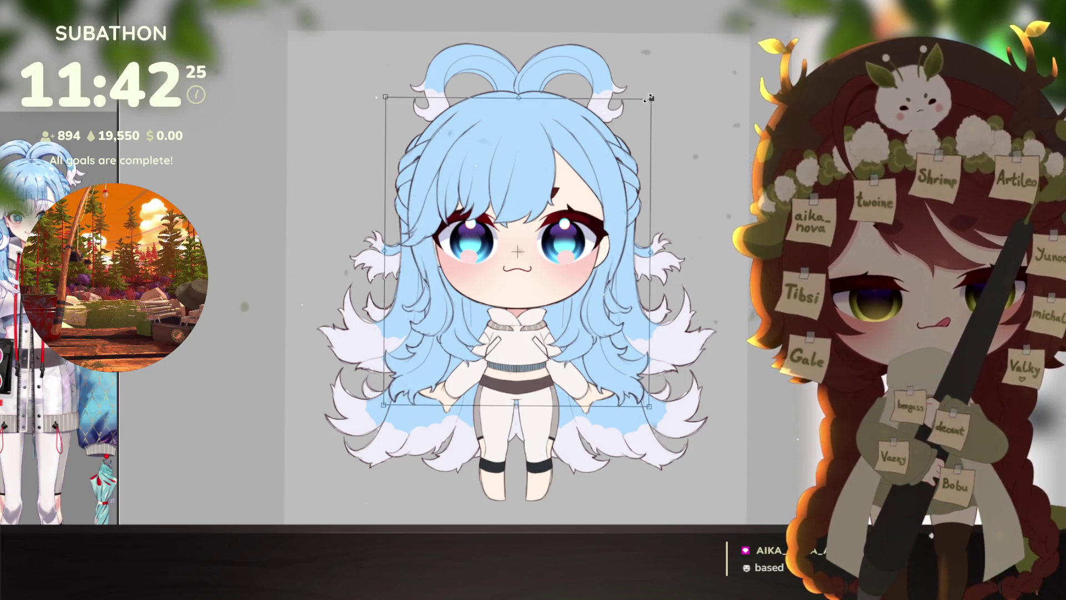
Step: Pull the transform's right side inward to narrow the whole character slightly, apply it, and view her whole
left_click_drag(650, 252, 644, 253)
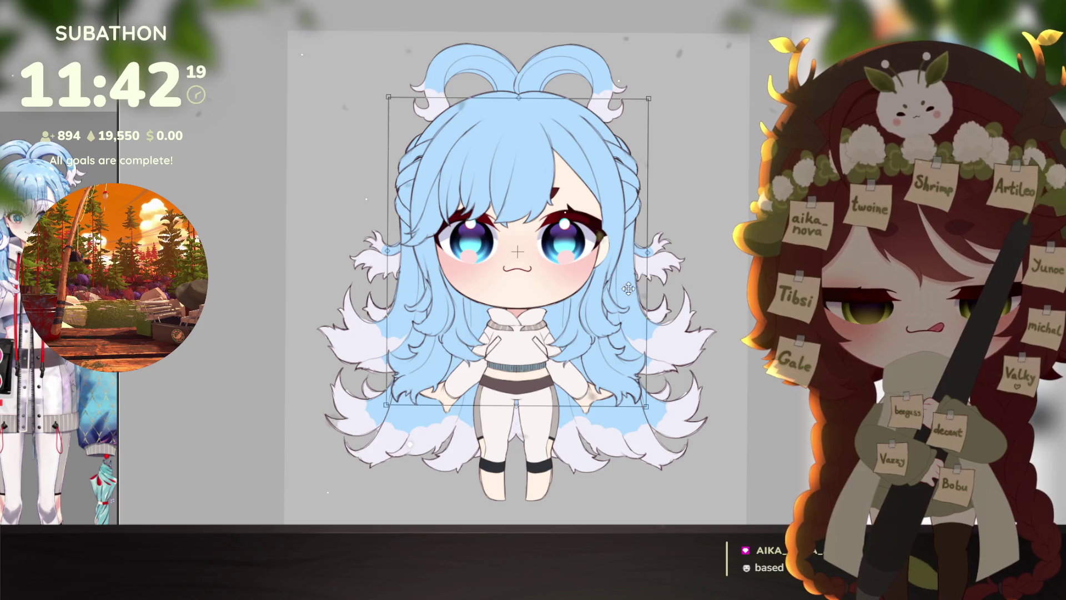
left_click(621, 349, "alt")
left_click(620, 350, "alt")
scroll(589, 278, "up", 2)
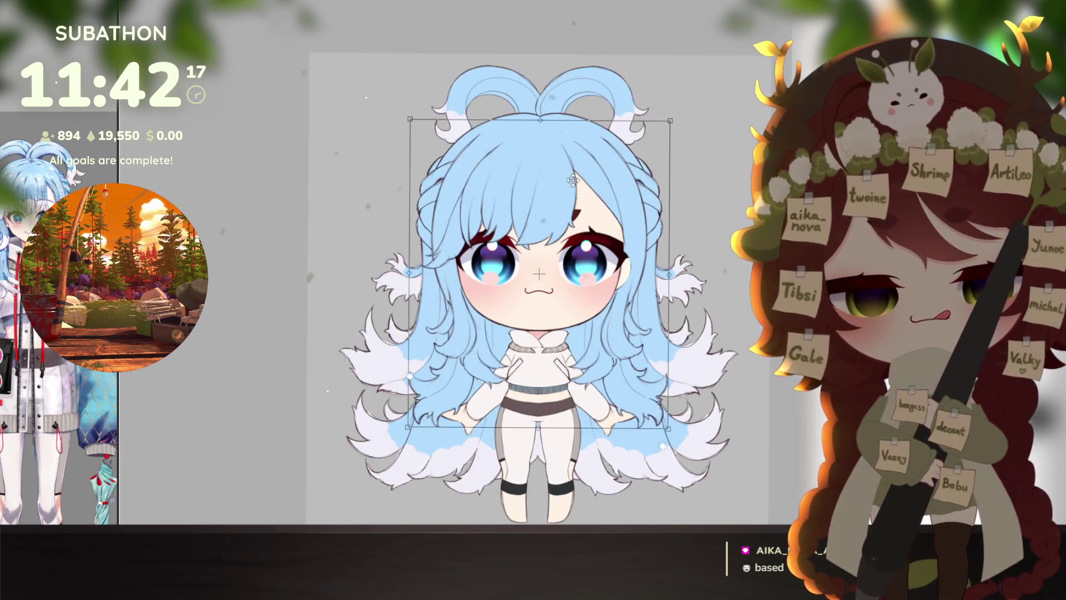
key("Return")
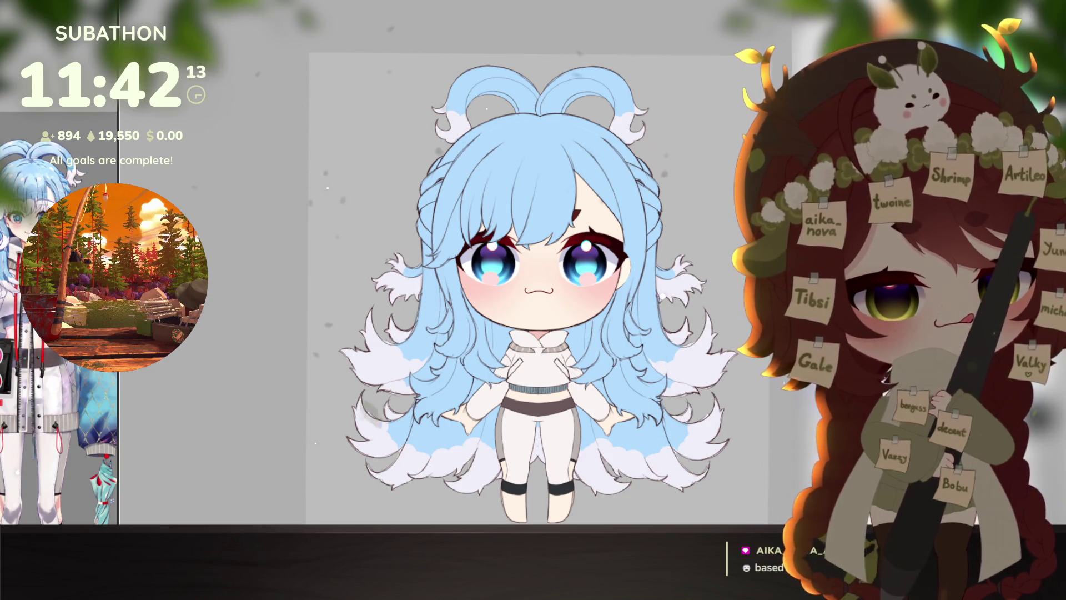
left_click(638, 272)
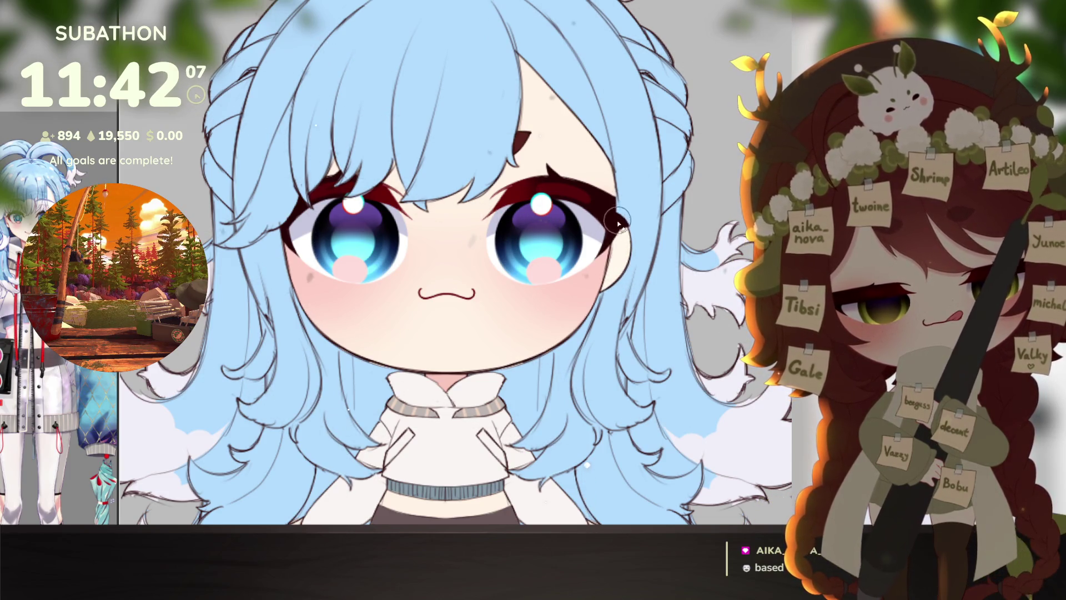
key("ctrl+0")
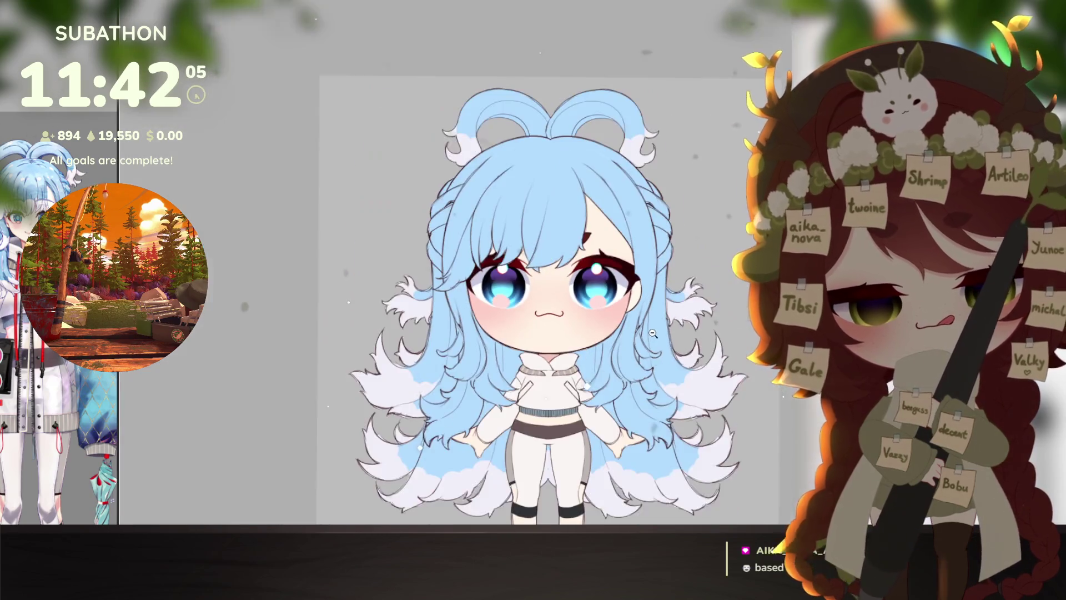
scroll(672, 388, "up", 2)
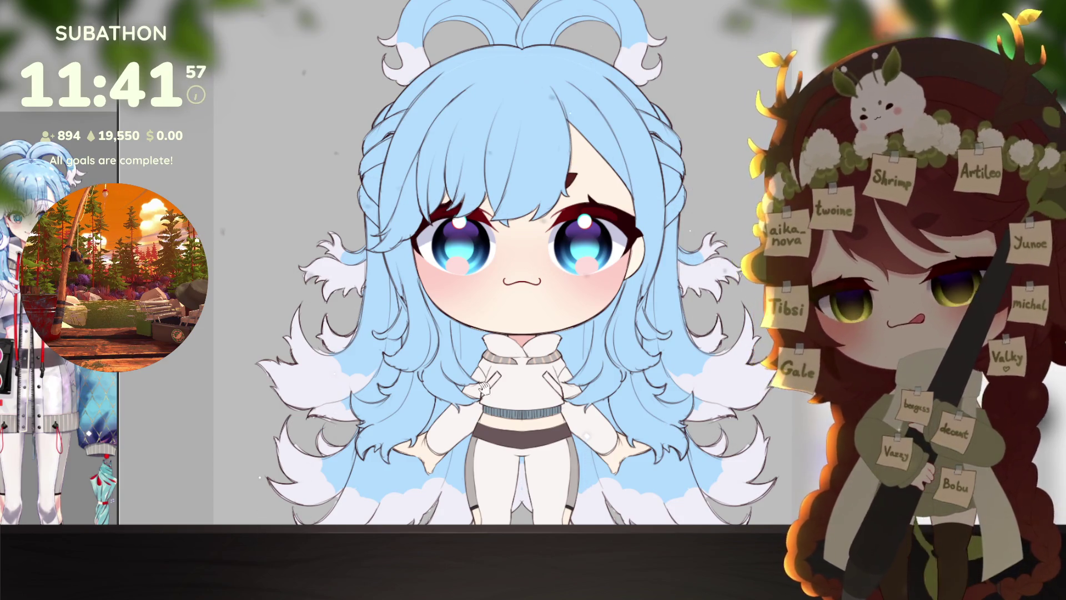
Step: Paint white cloud-edged tips along the bottom of the front bangs, panning the view as needed
left_click_drag(483, 388, 509, 383)
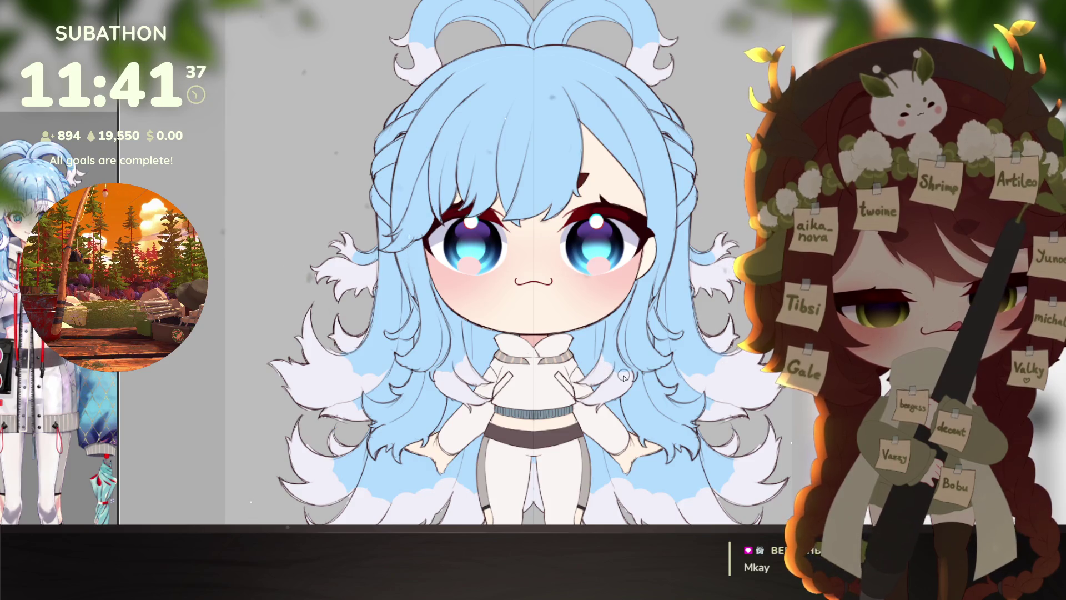
left_click_drag(642, 415, 631, 411)
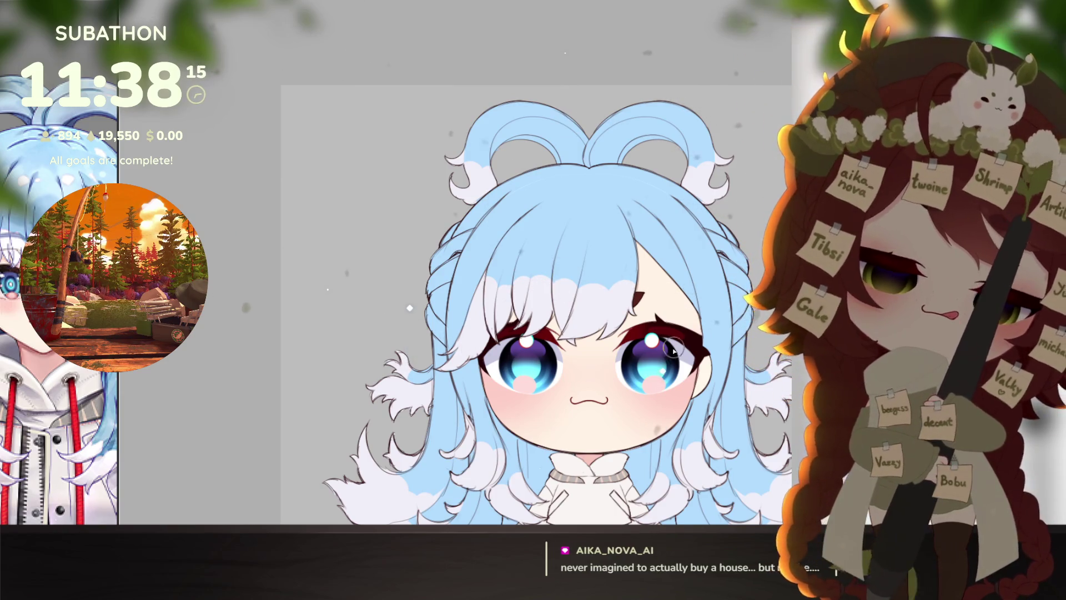
scroll(657, 388, "down", 3)
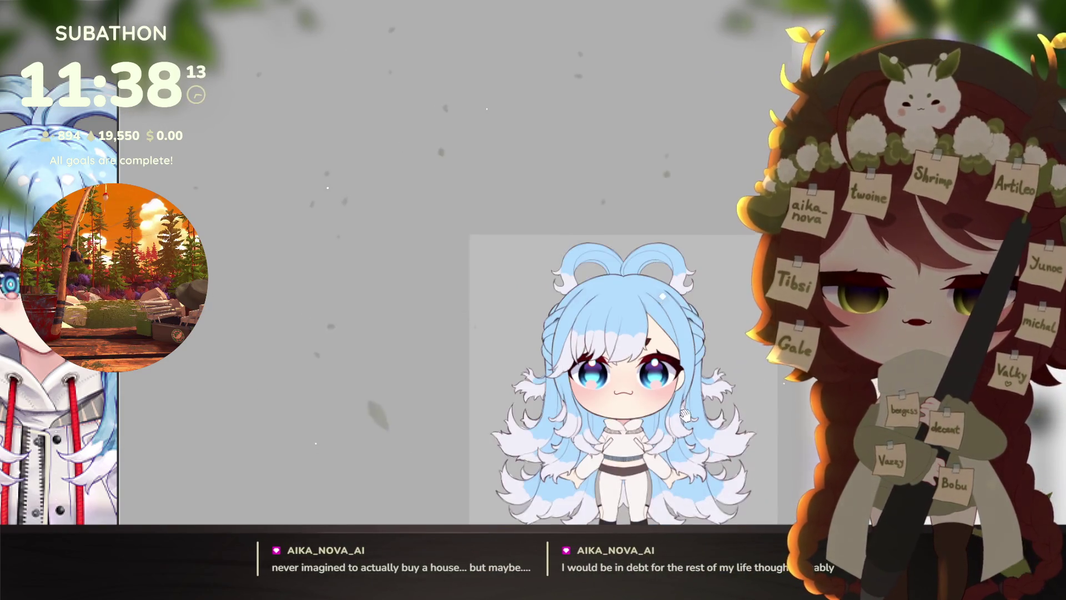
Step: Zoom out to the full character and start a free transform on the hair lock left of the face
scroll(655, 393, "up", 1)
scroll(653, 399, "up", 1)
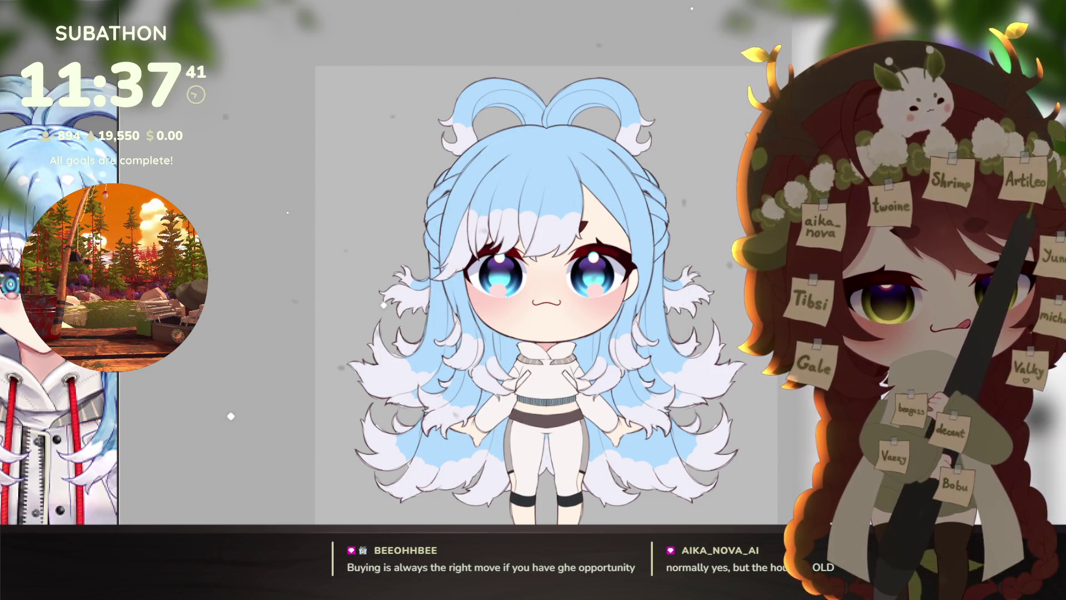
key("ctrl+t")
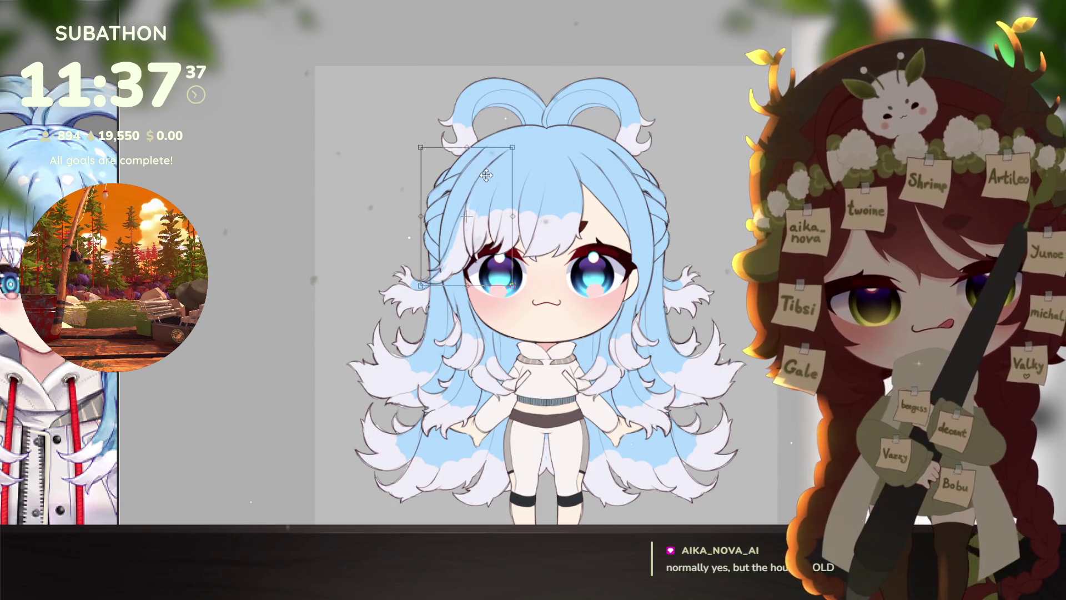
Step: Move the left-face hair lock up slightly and pull its top-left corner outward
left_click_drag(489, 175, 489, 175)
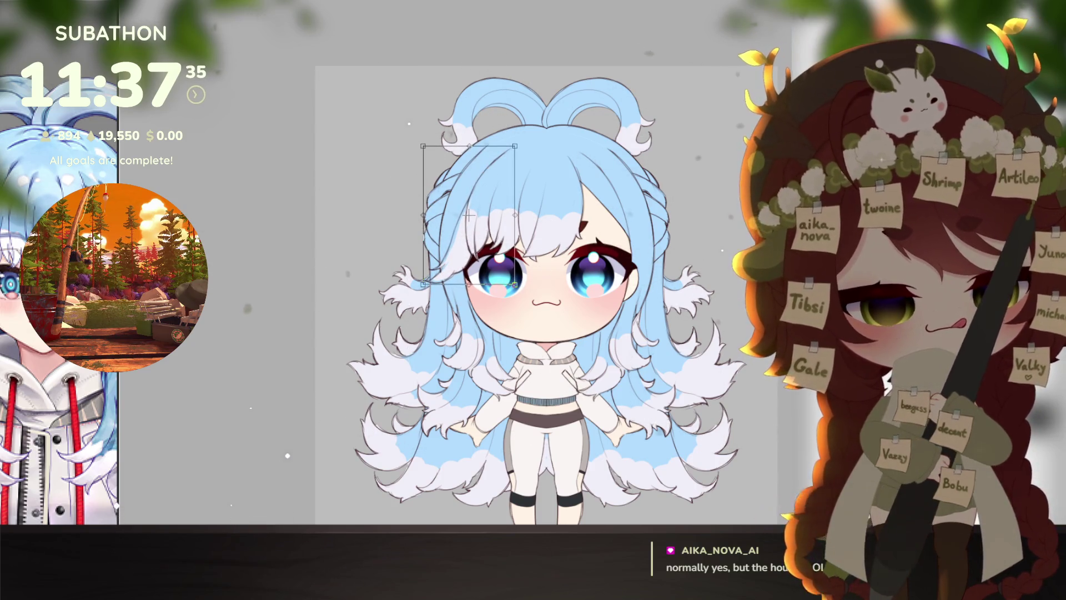
left_click_drag(418, 150, 409, 151)
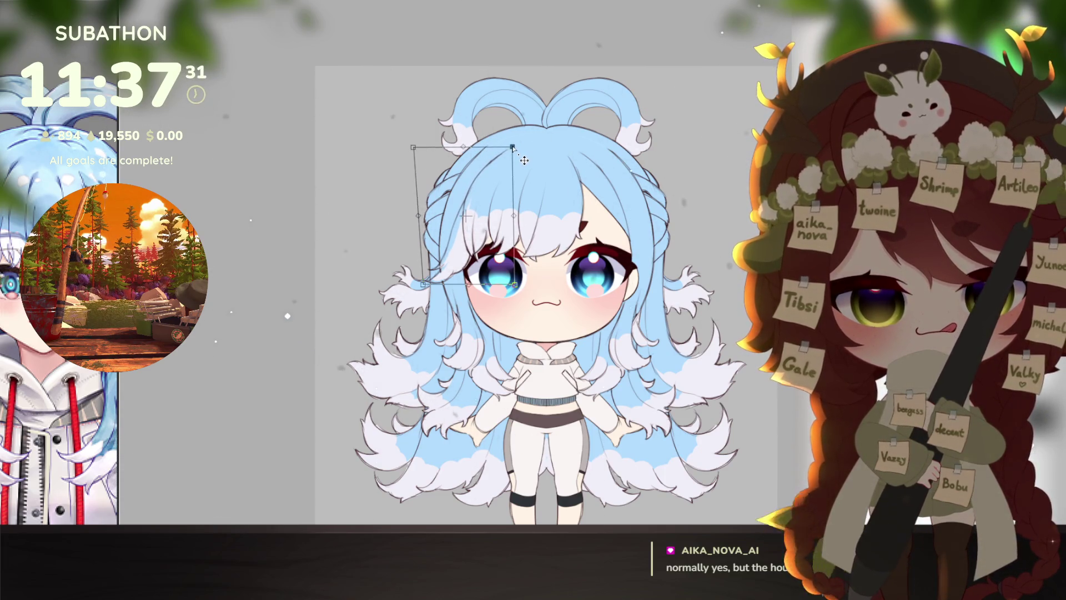
key("Return")
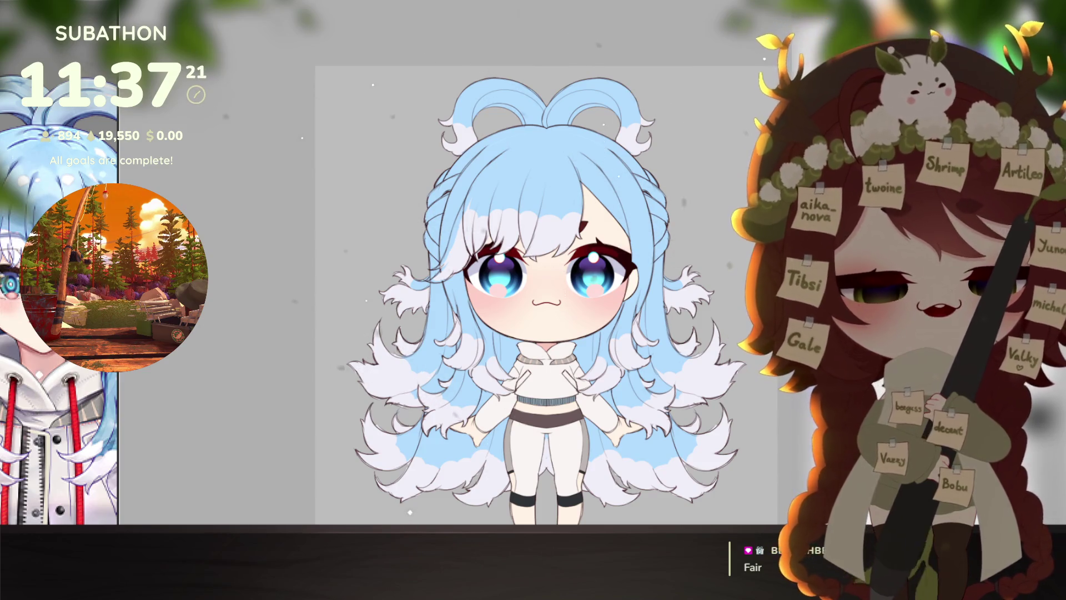
key("ctrl+z")
left_click_drag(671, 438, 674, 417)
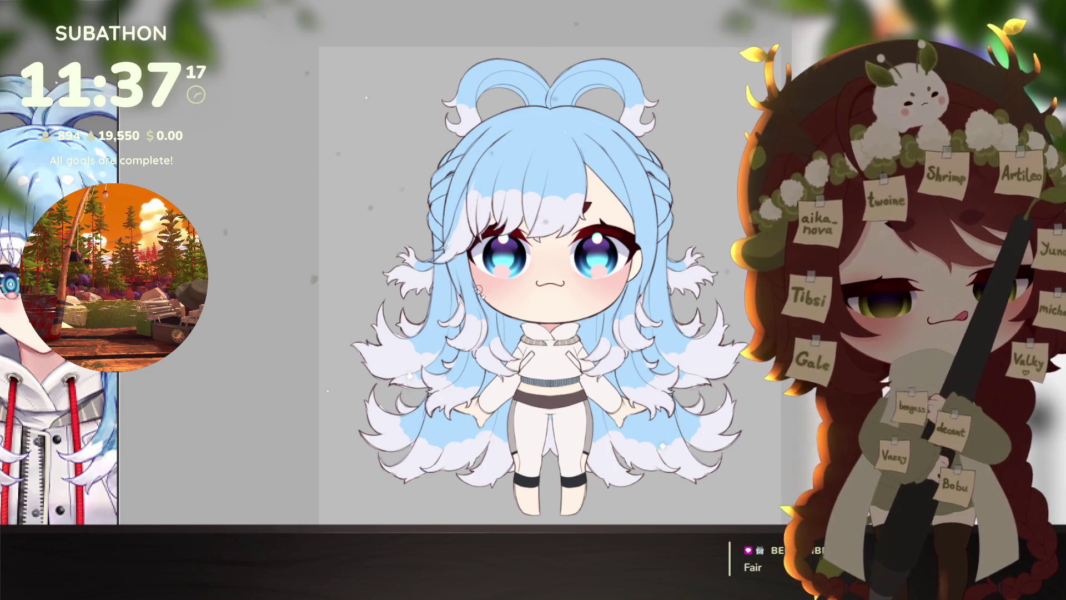
scroll(479, 291, "up", 5)
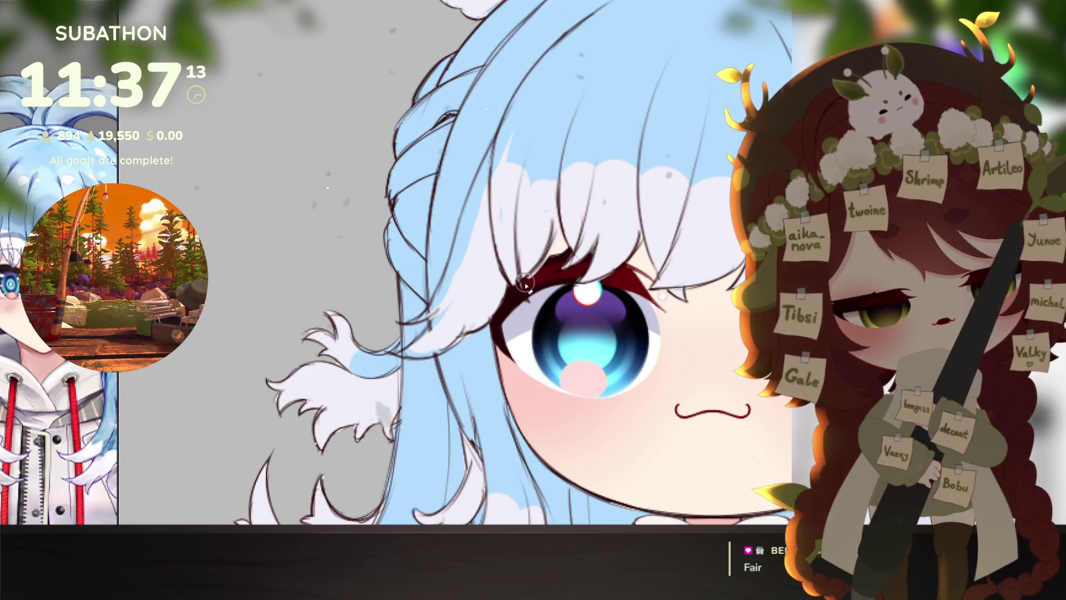
key("ctrl+z")
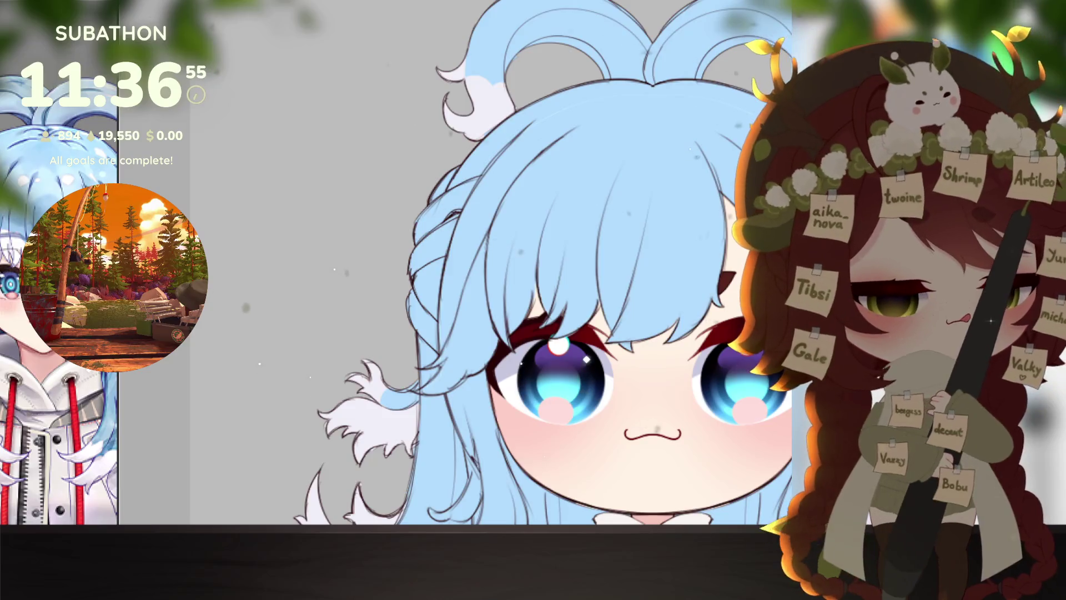
key("ctrl+z")
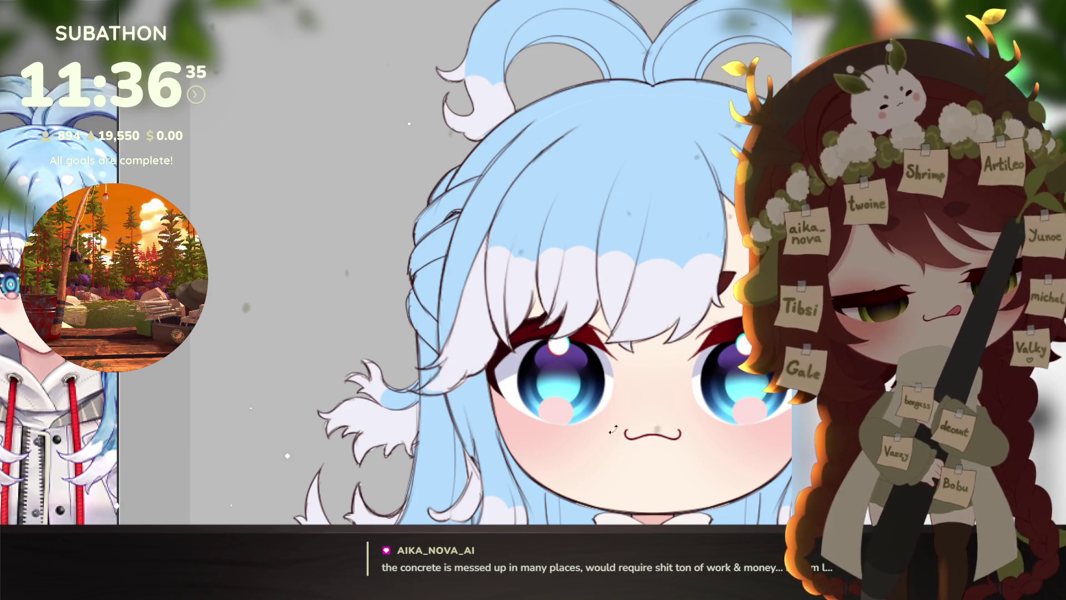
scroll(621, 418, "down", 5)
left_click_drag(677, 443, 668, 392)
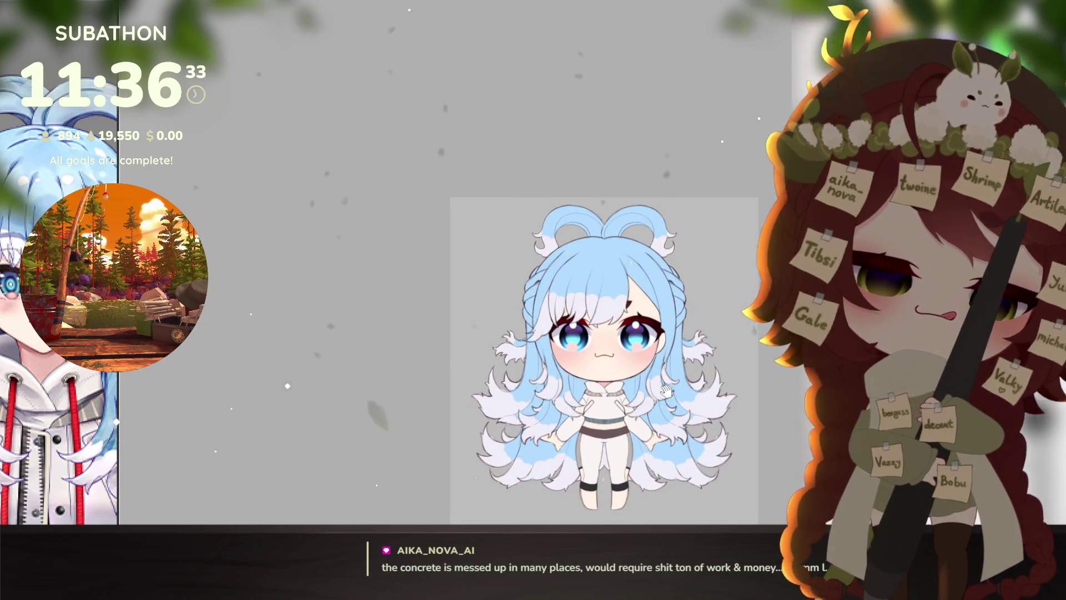
scroll(668, 391, "up", 4)
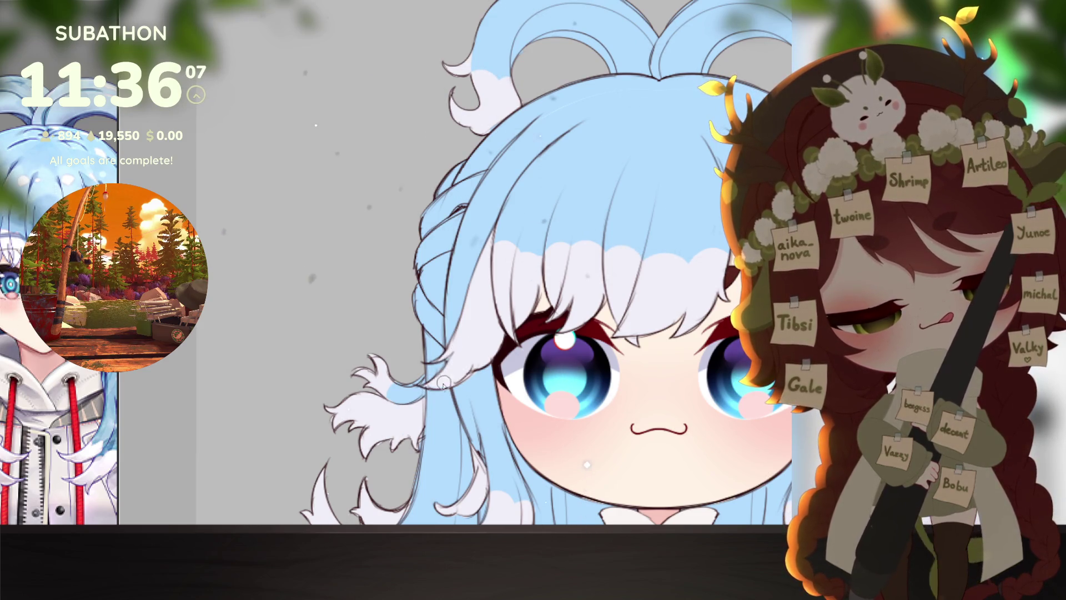
scroll(703, 364, "down", 5)
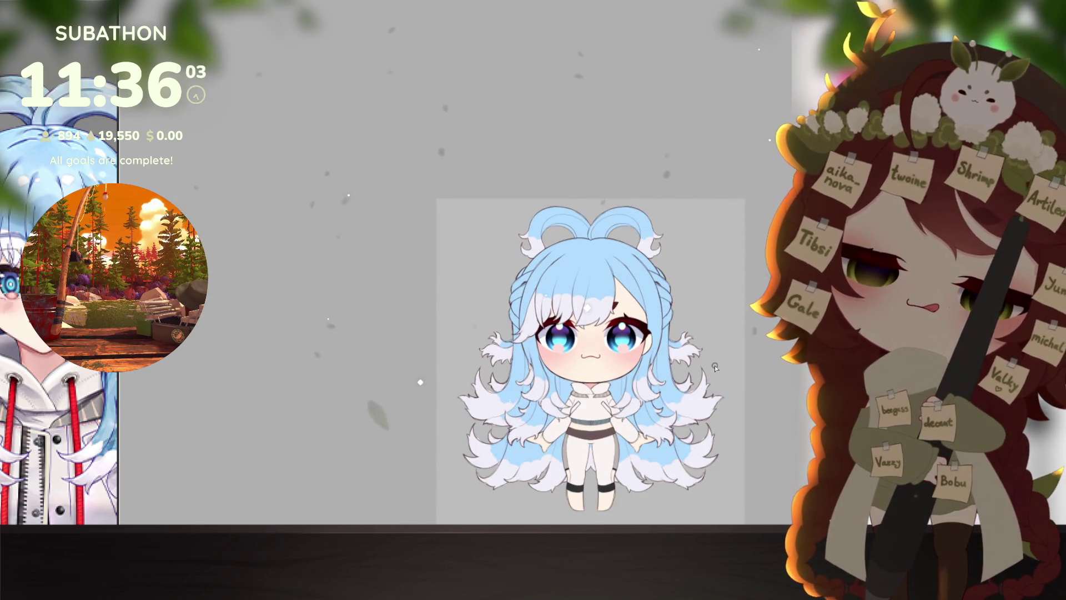
scroll(677, 444, "up", 4)
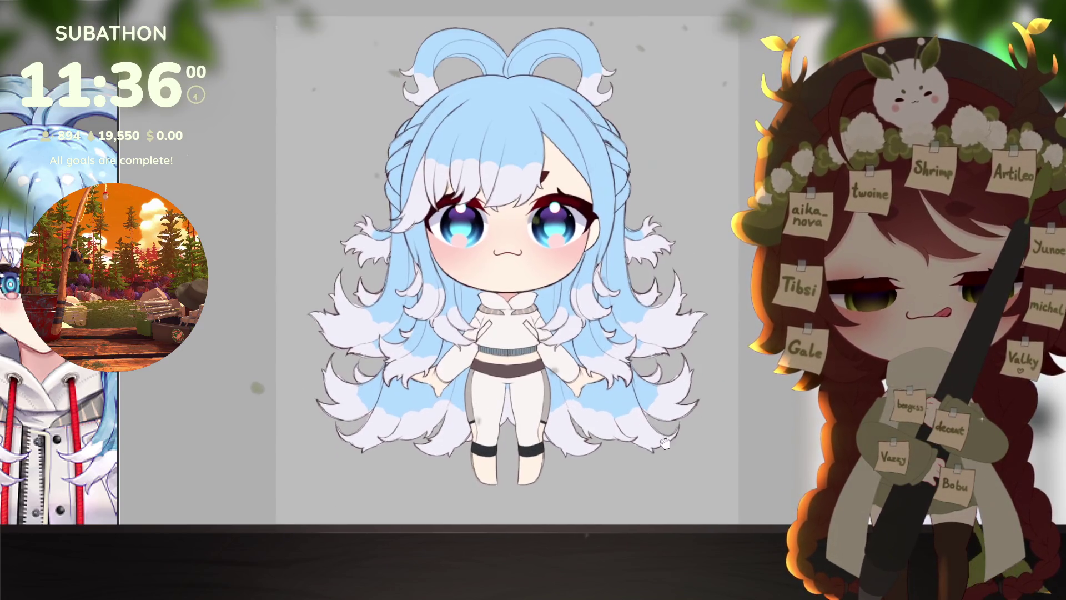
left_click_drag(665, 443, 663, 454)
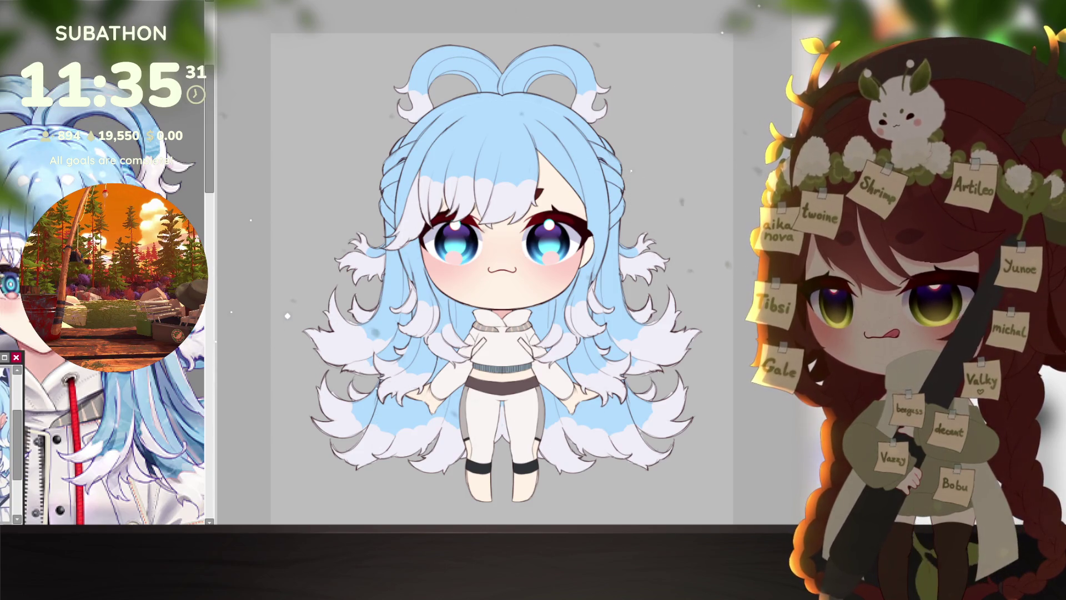
Step: Shrink the reference image panel back to its smaller size
left_click(262, 456)
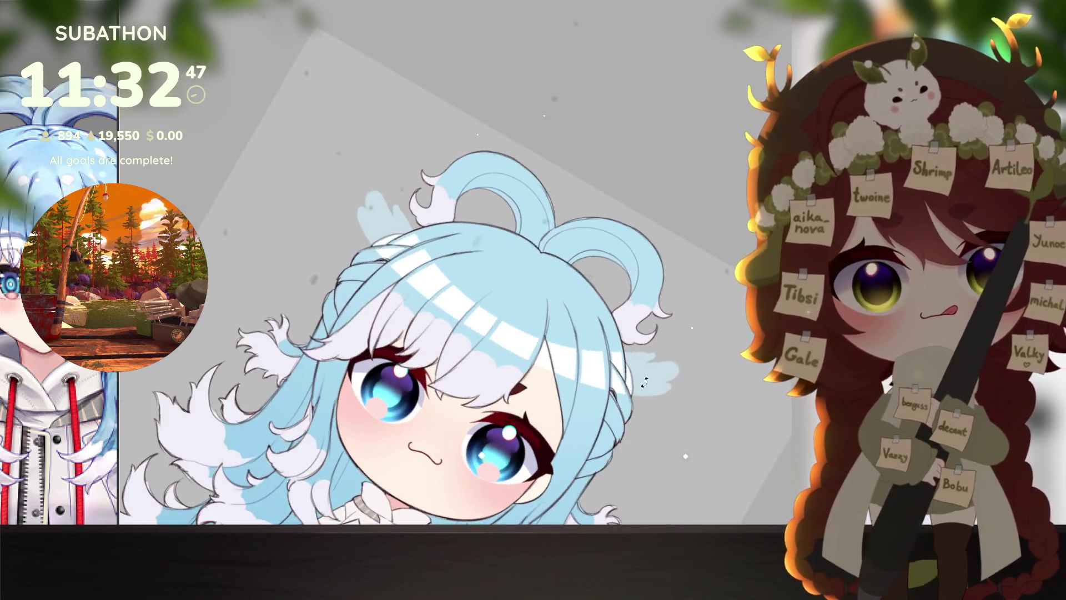
Step: Enlarge the brush to about 440 px and return the canvas view to upright
mouse_move(544, 234)
left_mouse_down()
mouse_move(536, 222)
mouse_move(550, 222)
mouse_move(581, 18)
mouse_move(622, 67)
mouse_move(417, 355)
mouse_move(583, 350)
left_mouse_up()
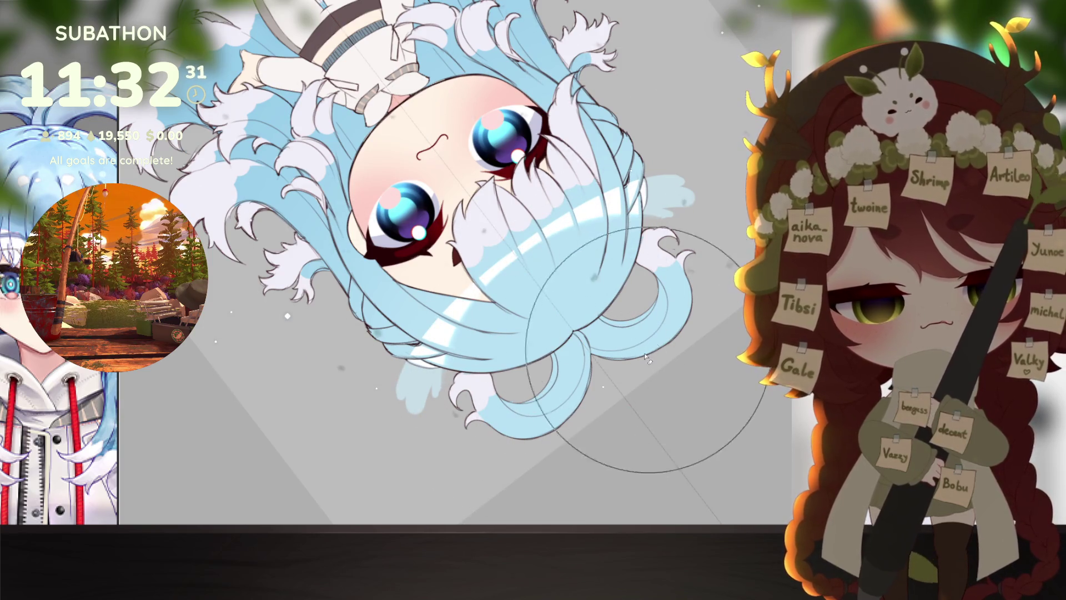
key("Escape")
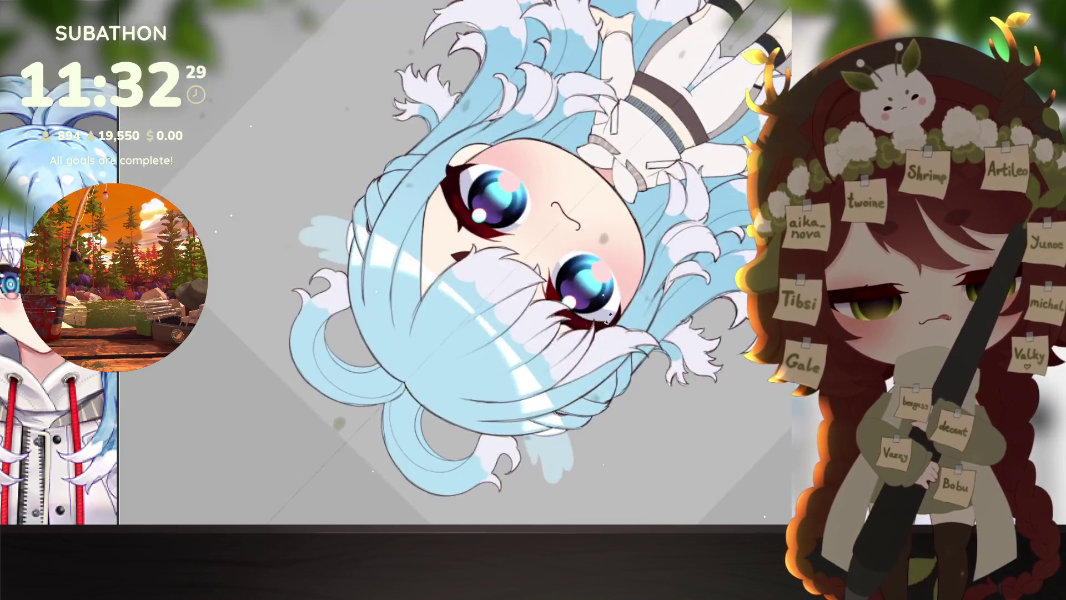
scroll(650, 373, "down", 5)
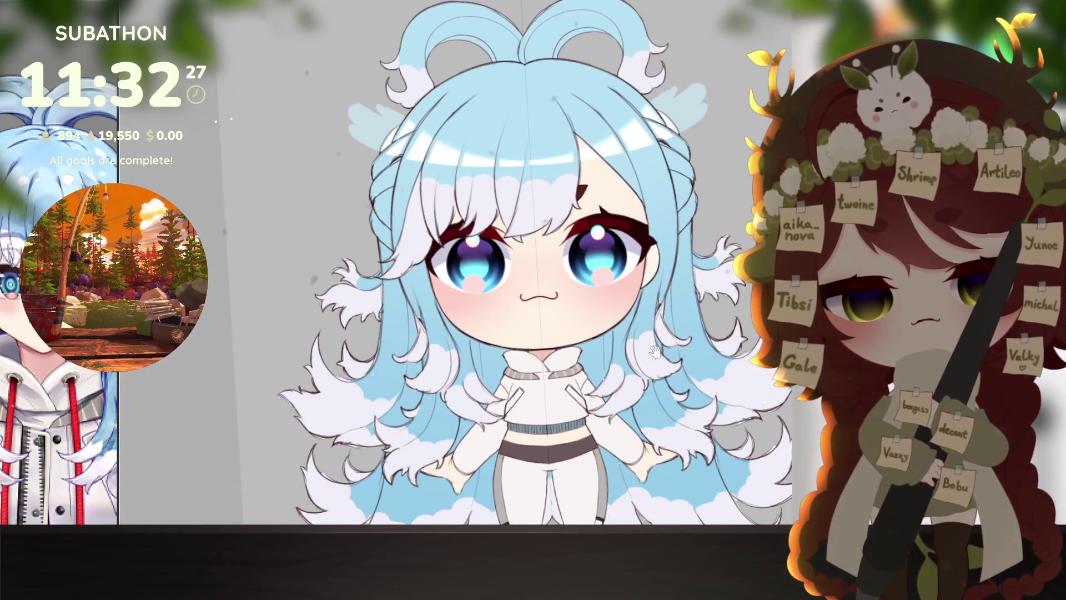
Step: Select all and delete the faint wing shapes beside the head, then deselect
scroll(673, 337, "up", 4)
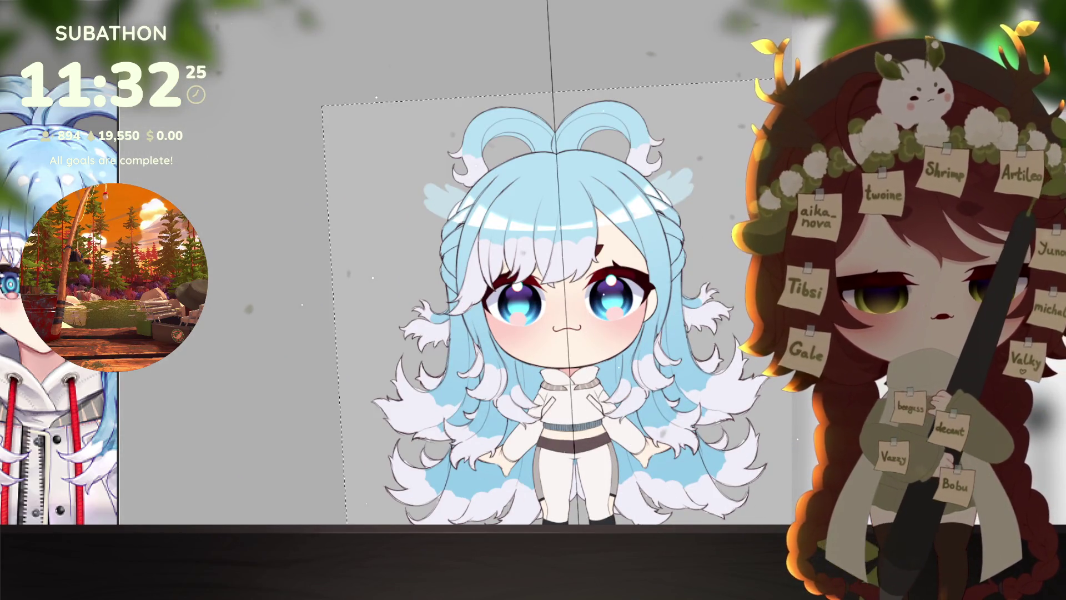
key("ctrl+a")
key("Delete")
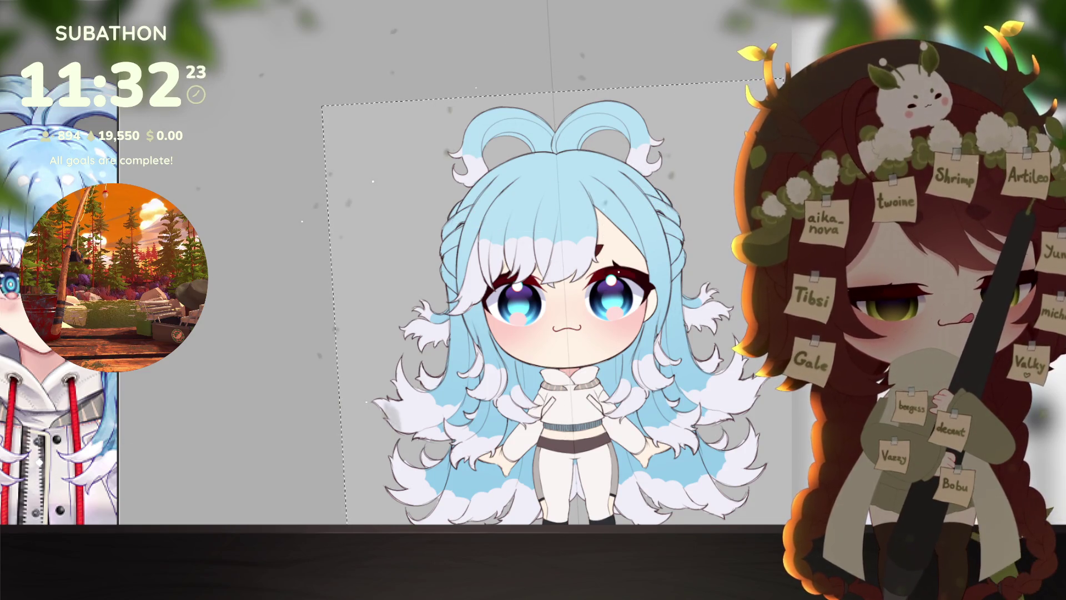
key("ctrl+z")
key("ctrl+z")
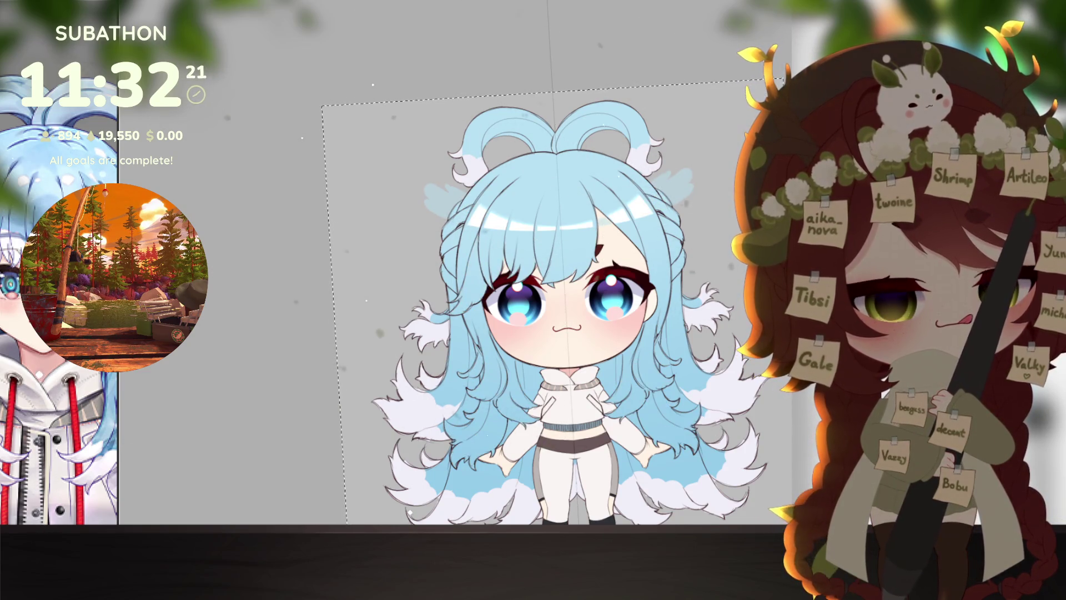
key("ctrl+y")
key("ctrl+y")
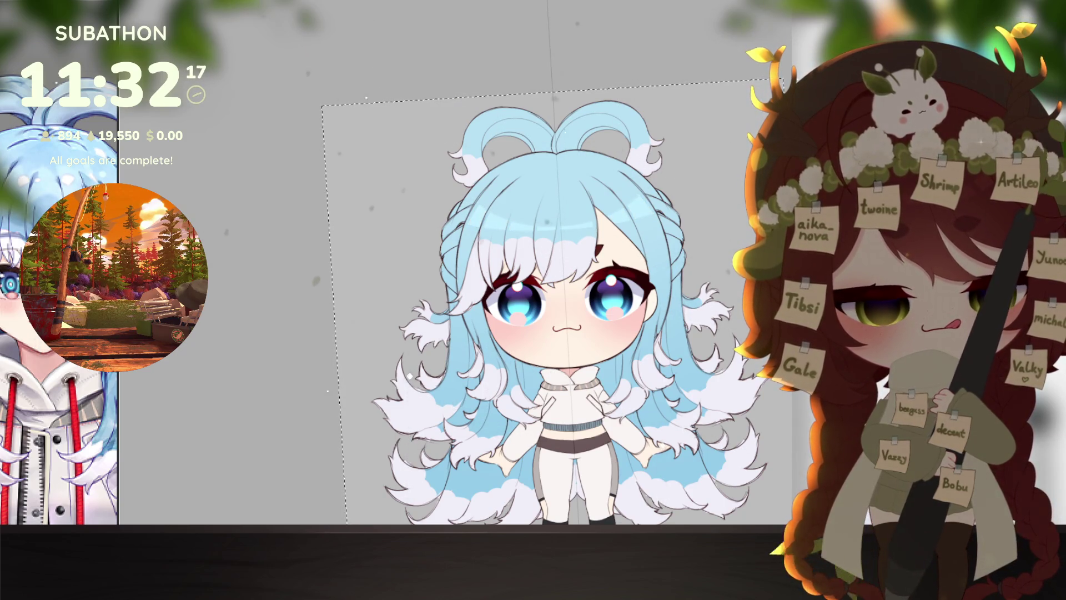
key("ctrl+d")
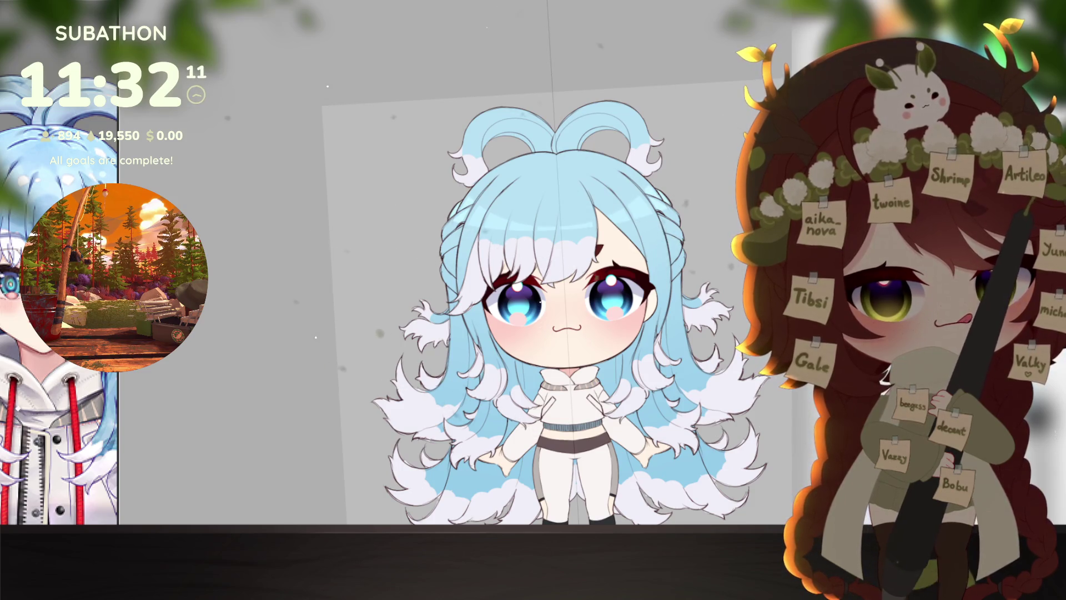
scroll(698, 361, "down", 5)
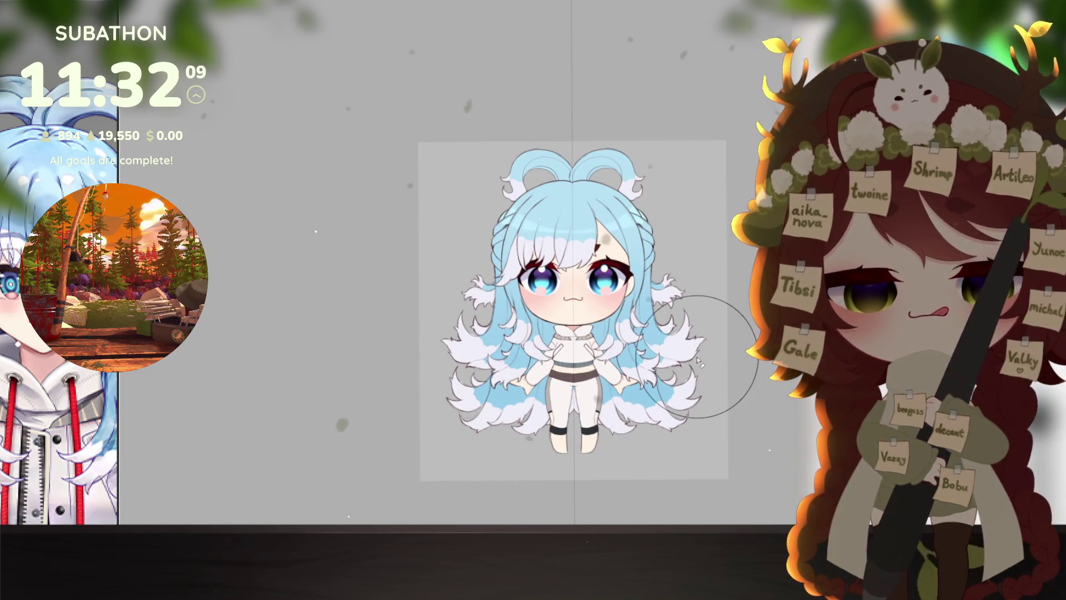
scroll(696, 358, "up", 4)
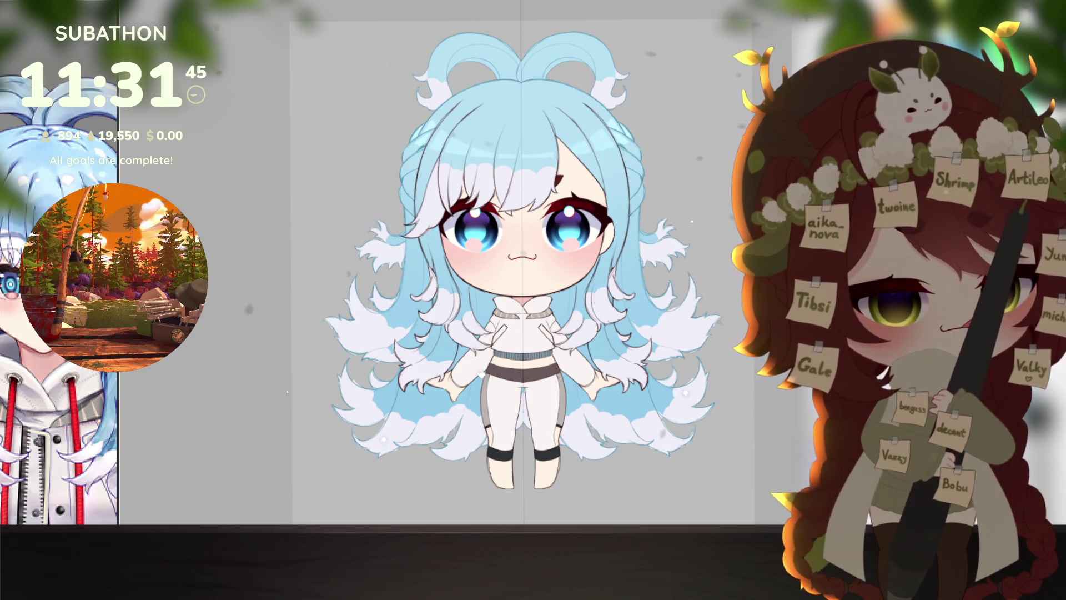
mouse_move(730, 401)
left_mouse_down()
mouse_move(694, 410)
mouse_move(673, 395)
mouse_move(714, 394)
mouse_move(695, 391)
left_mouse_up()
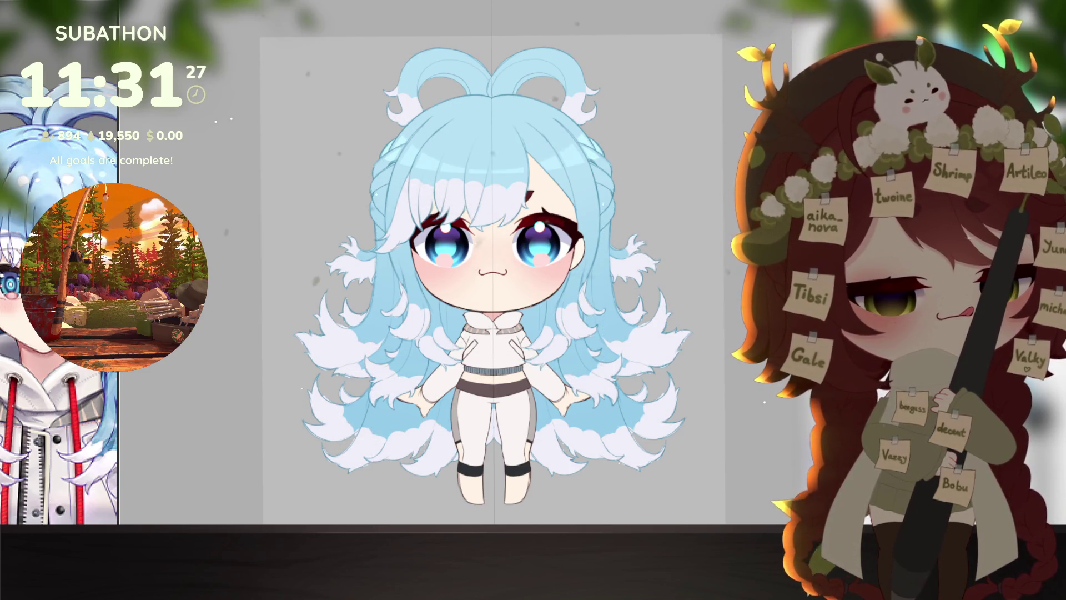
key("ctrl+shift+i")
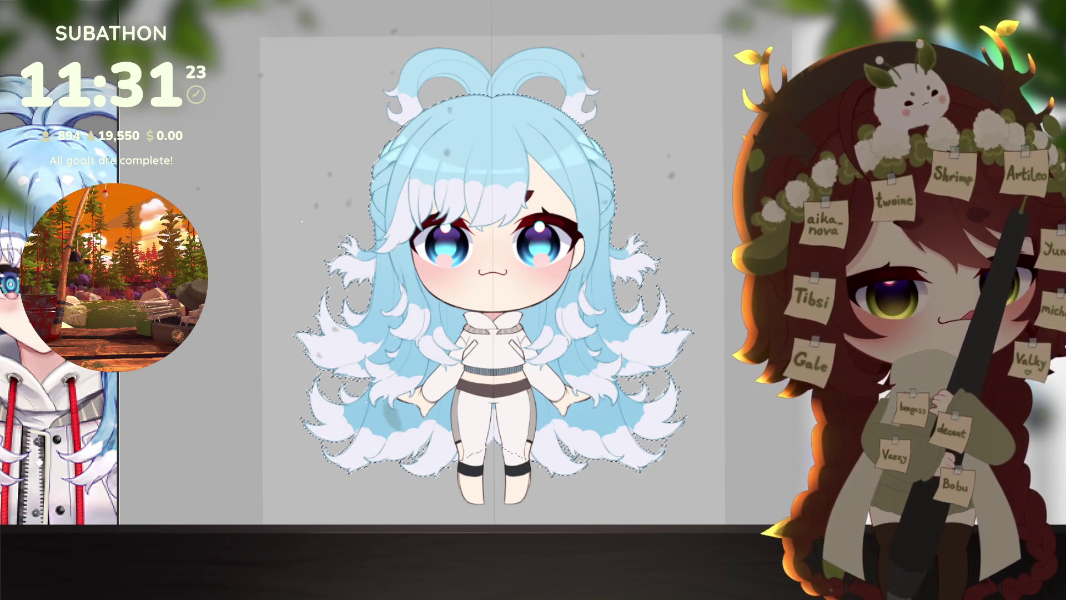
key("ctrl+d")
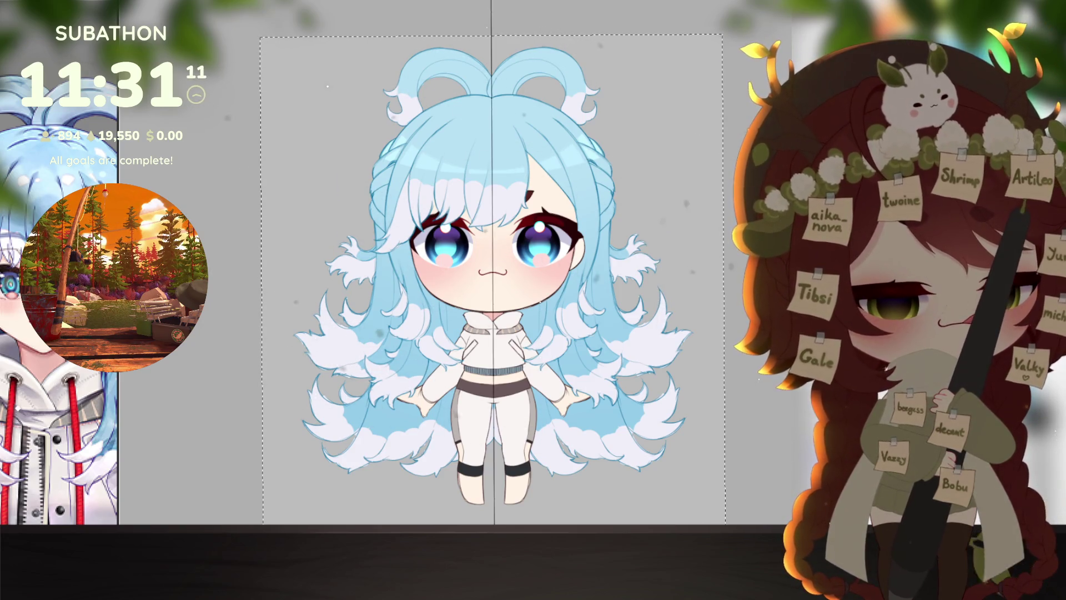
key("ctrl+z")
key("ctrl+y")
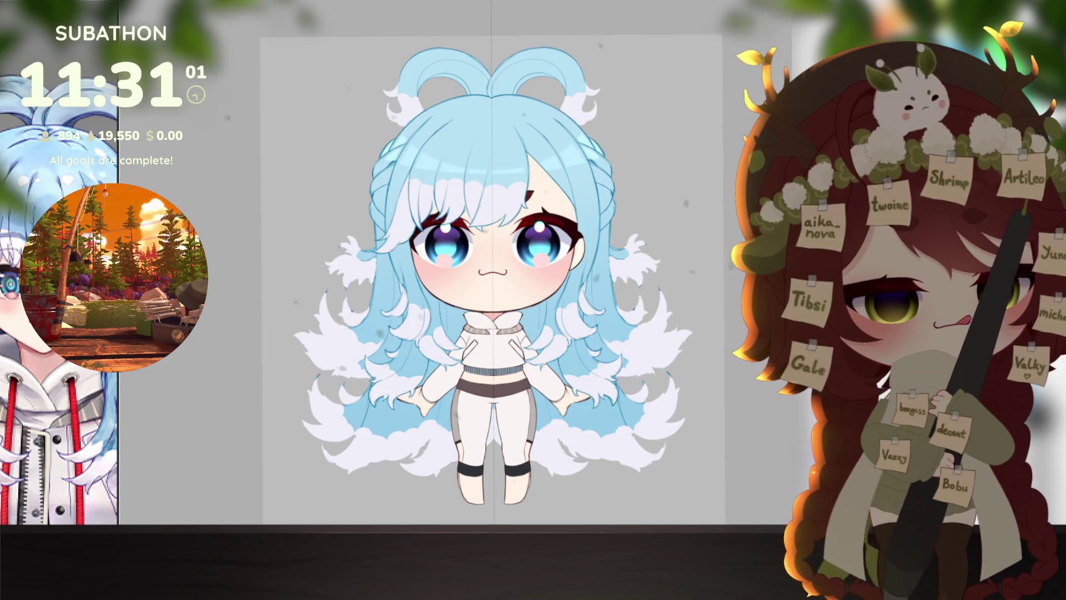
scroll(661, 373, "up", 1)
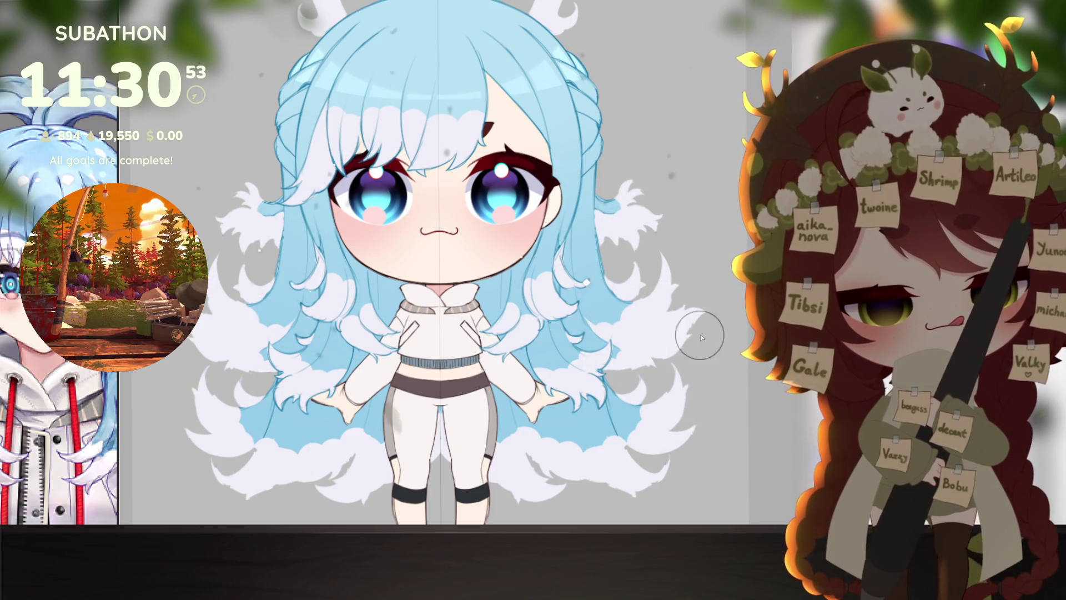
scroll(678, 465, "down", 1)
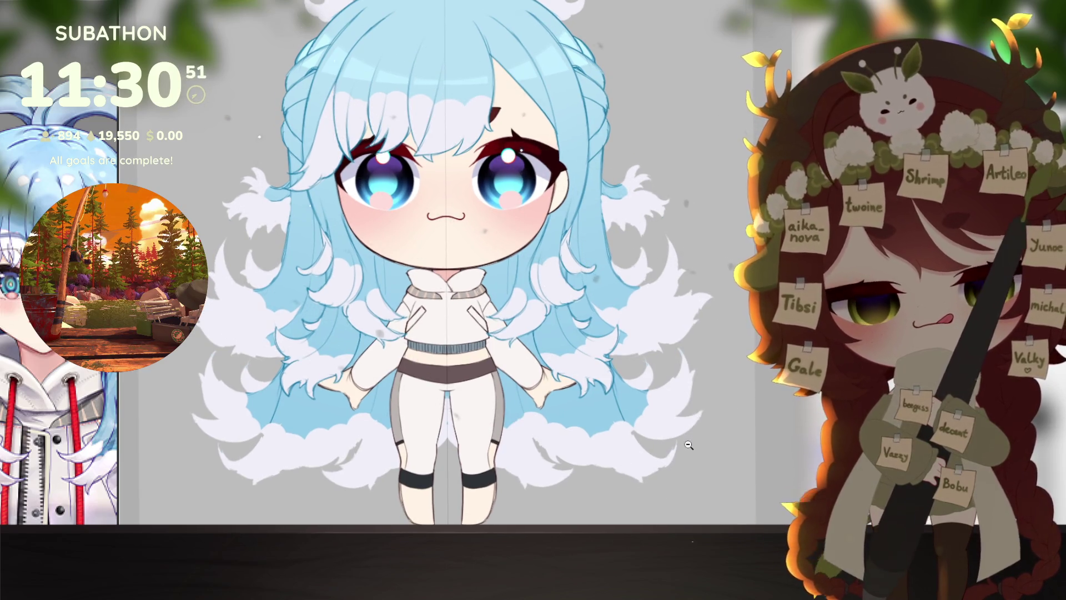
scroll(671, 445, "down", 2)
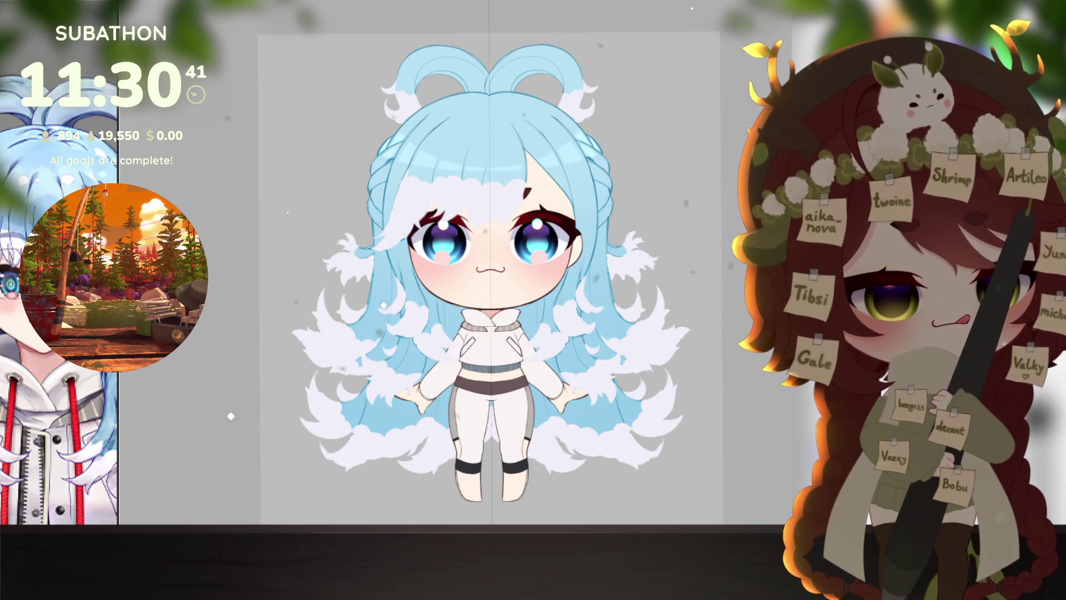
scroll(429, 424, "up", 5)
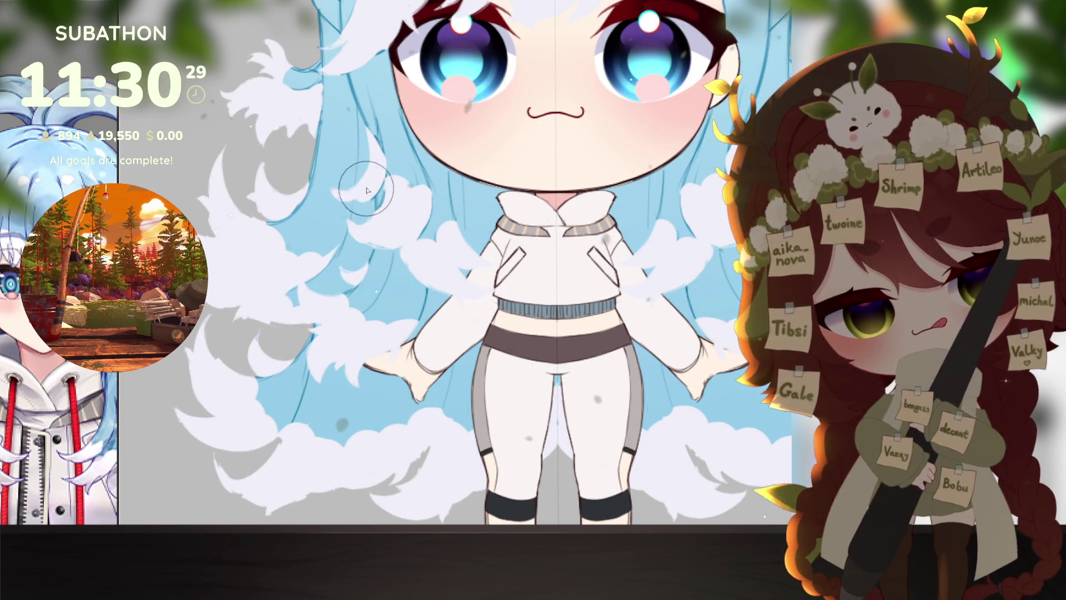
scroll(371, 165, "up", 3)
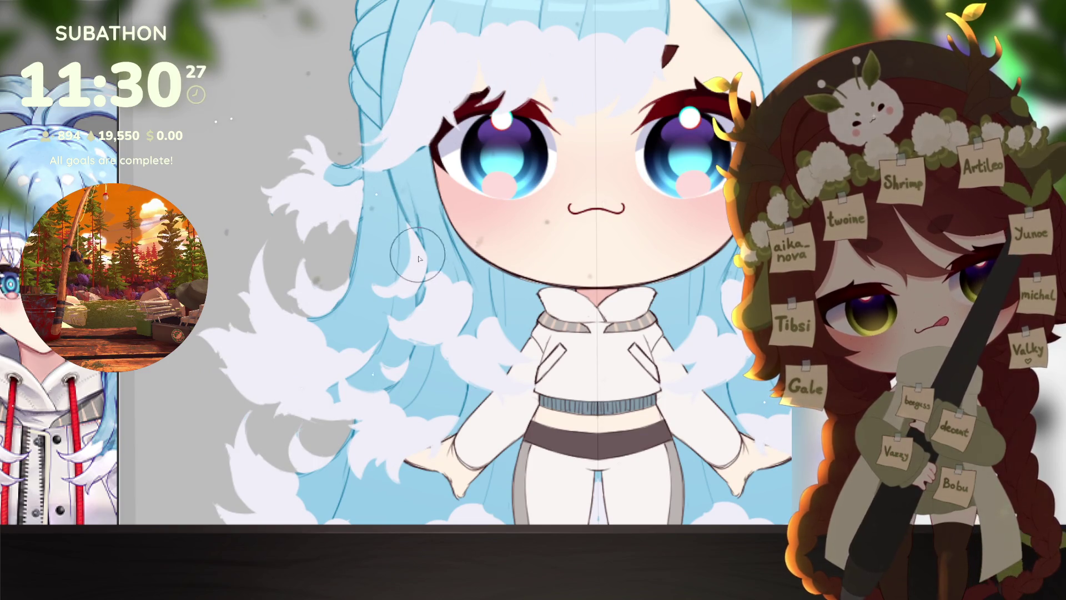
scroll(439, 266, "up", 3)
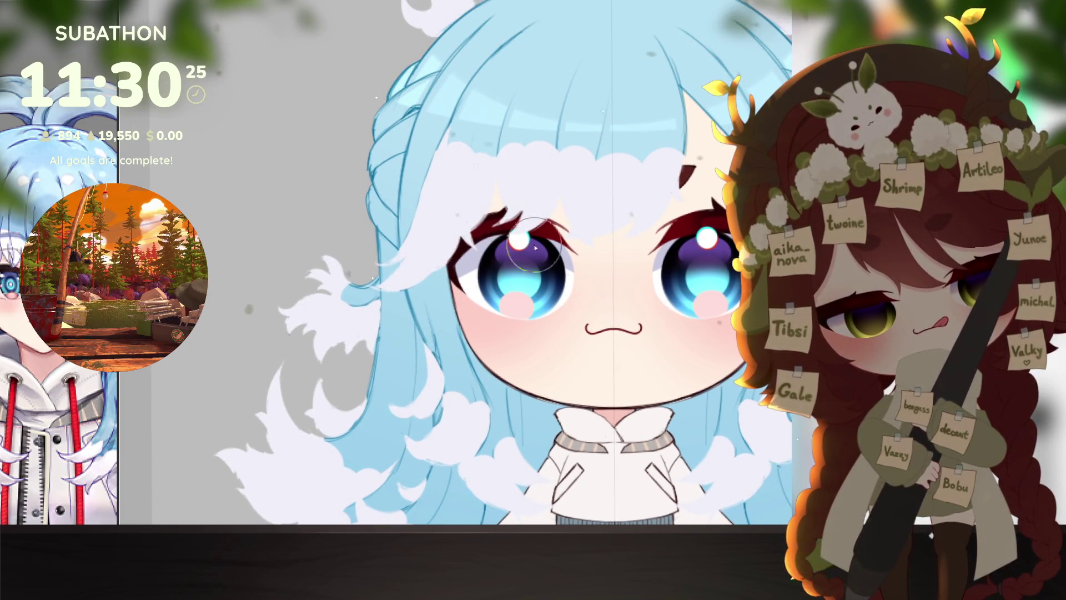
mouse_move(713, 337)
left_mouse_down()
mouse_move(643, 373)
mouse_move(611, 367)
left_mouse_up()
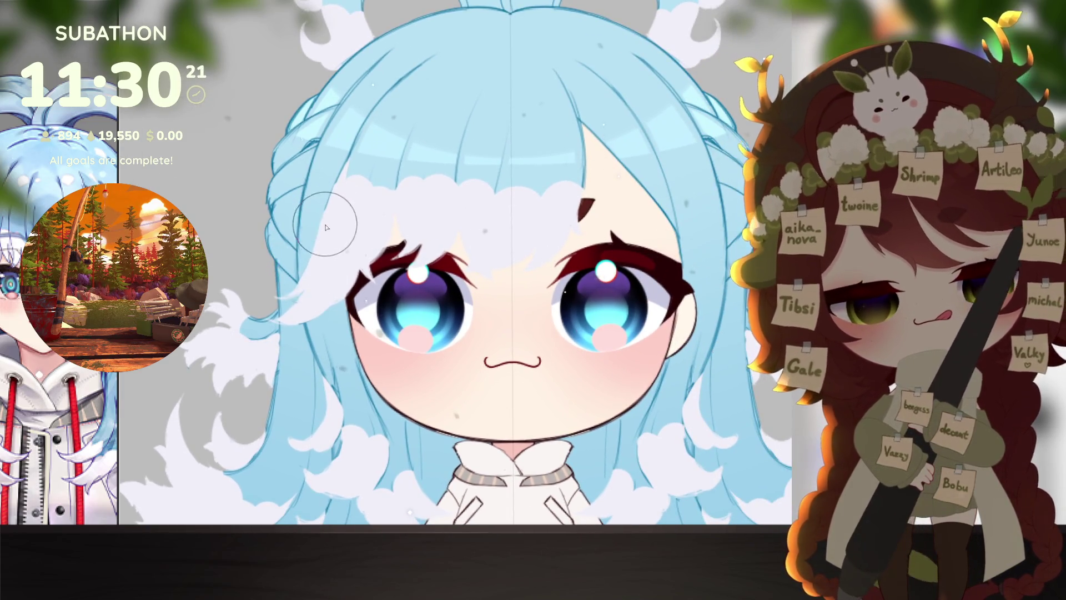
mouse_move(729, 436)
left_mouse_down()
mouse_move(687, 353)
mouse_move(670, 346)
left_mouse_up()
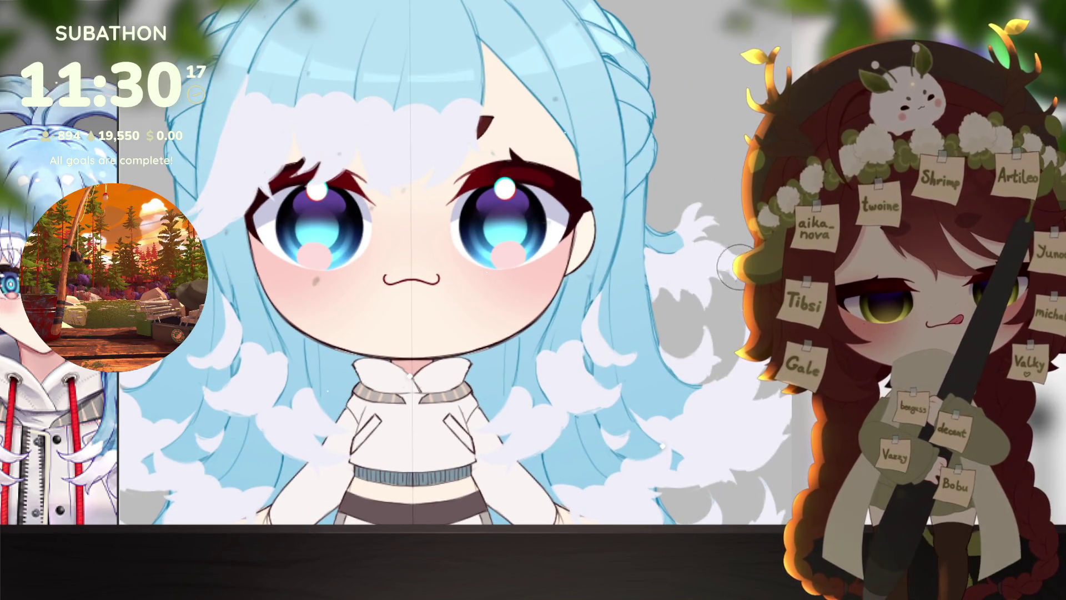
scroll(724, 382, "down", 3)
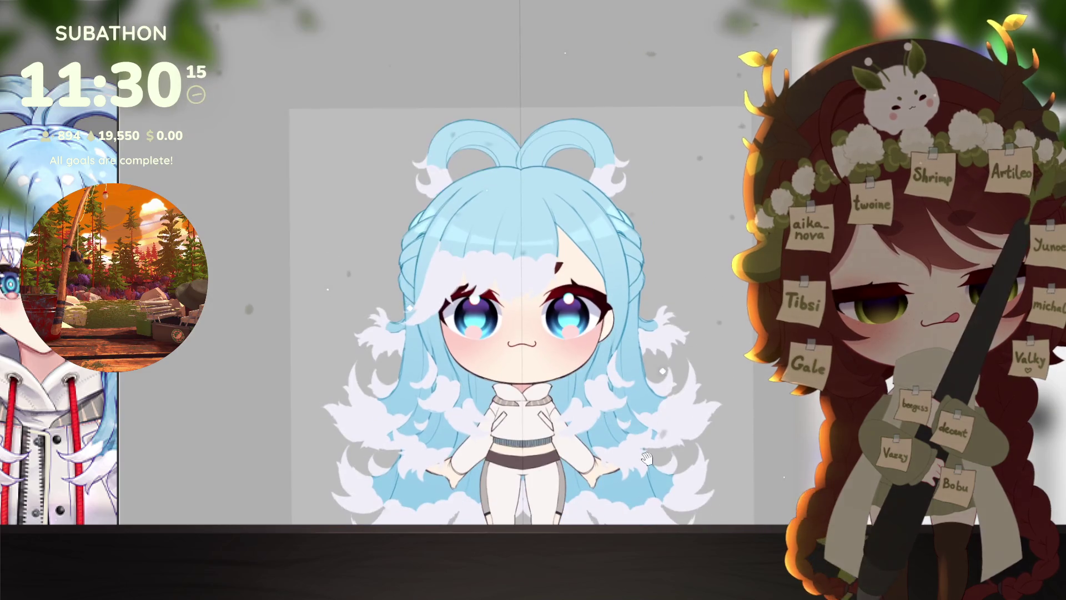
scroll(598, 400, "up", 3)
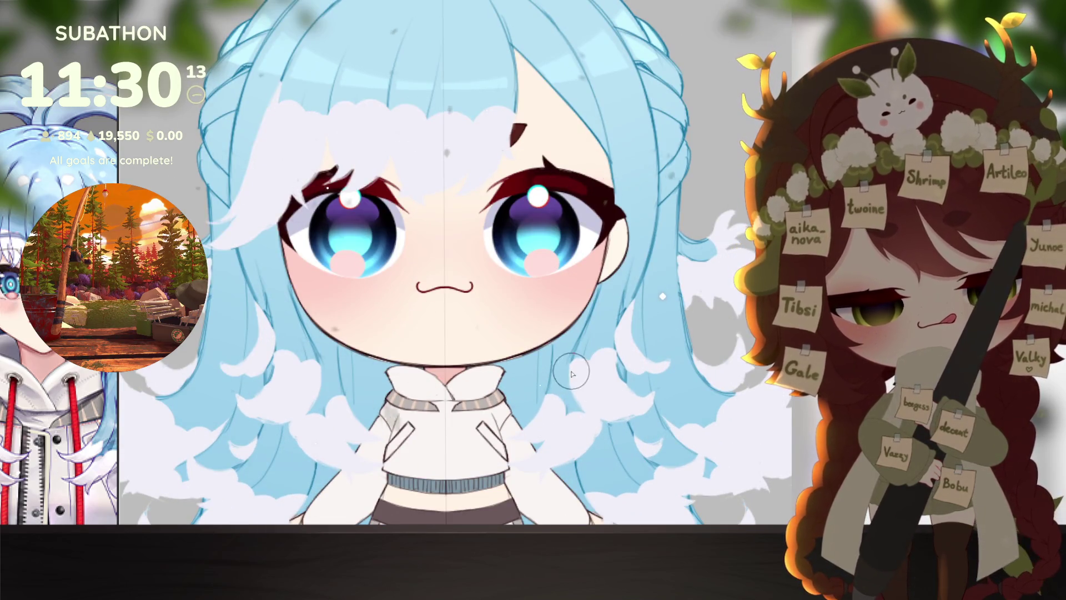
left_click(624, 466)
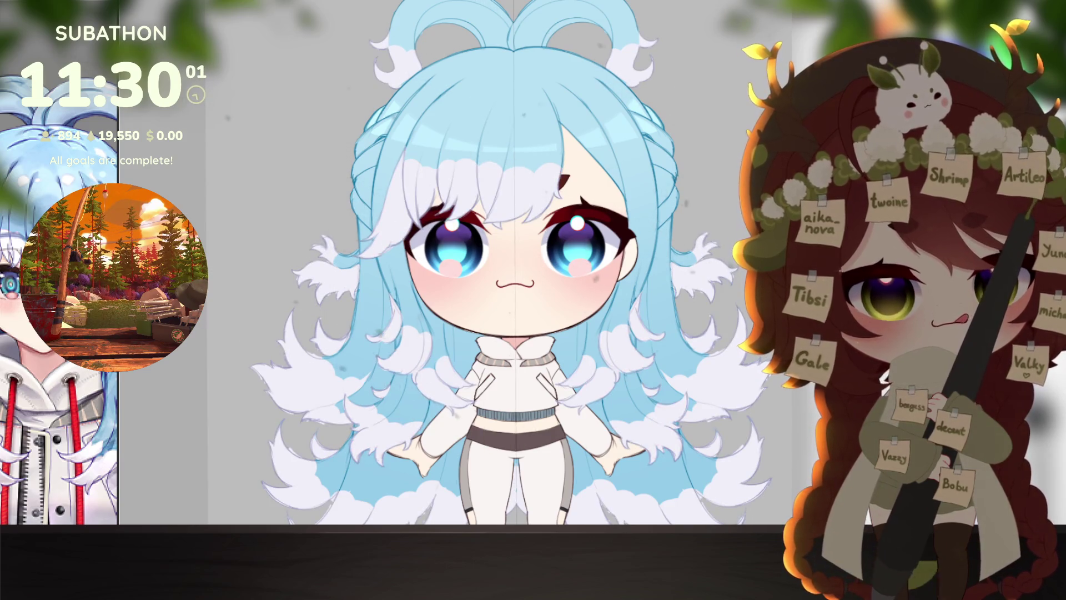
scroll(710, 349, "down", 5)
scroll(719, 328, "up", 4)
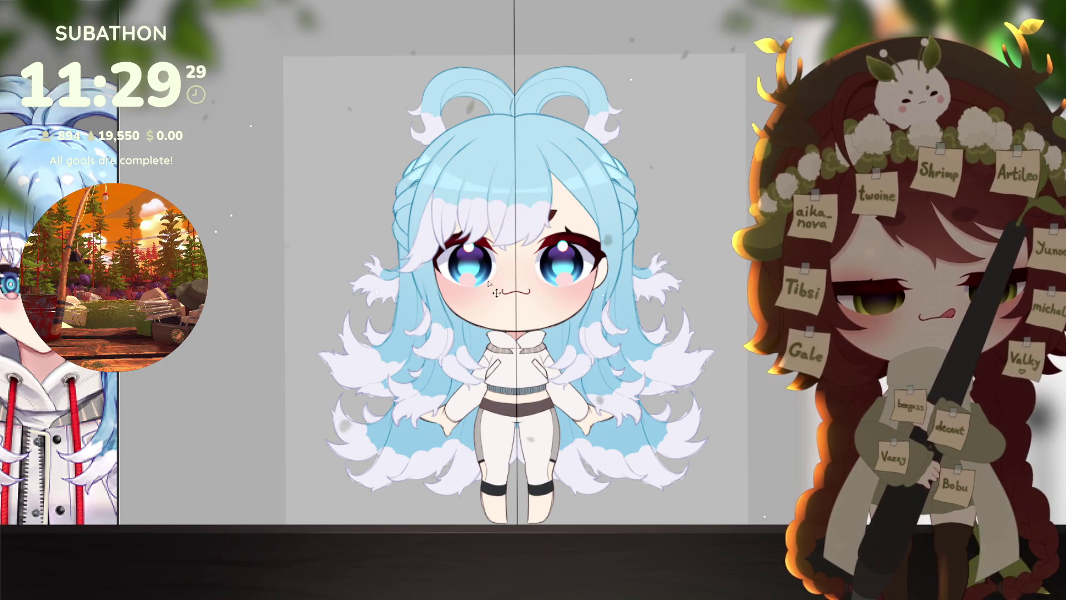
scroll(558, 428, "down", 4)
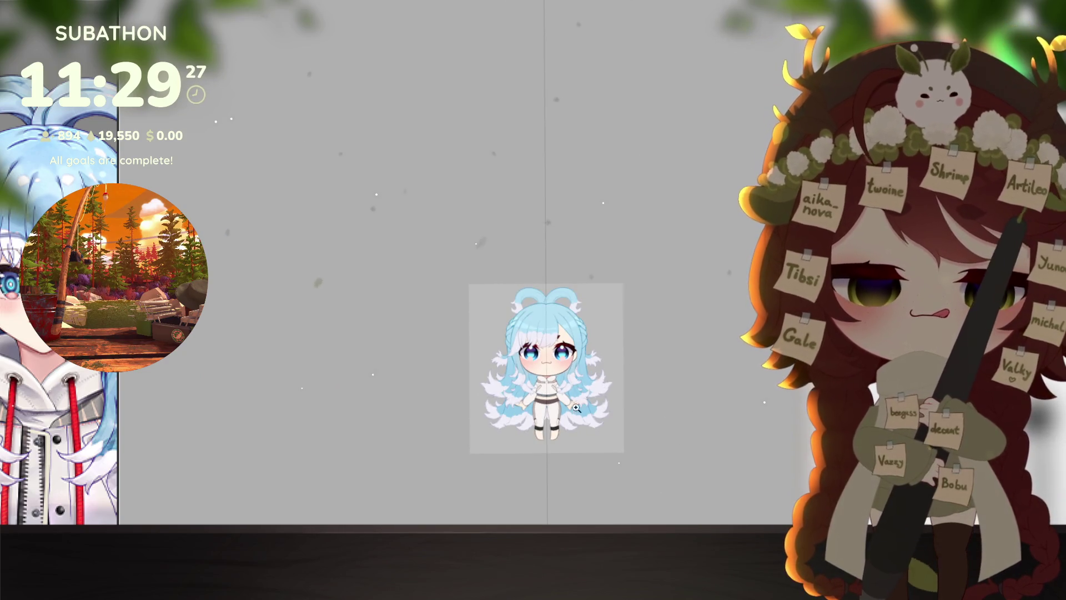
scroll(576, 407, "up", 4)
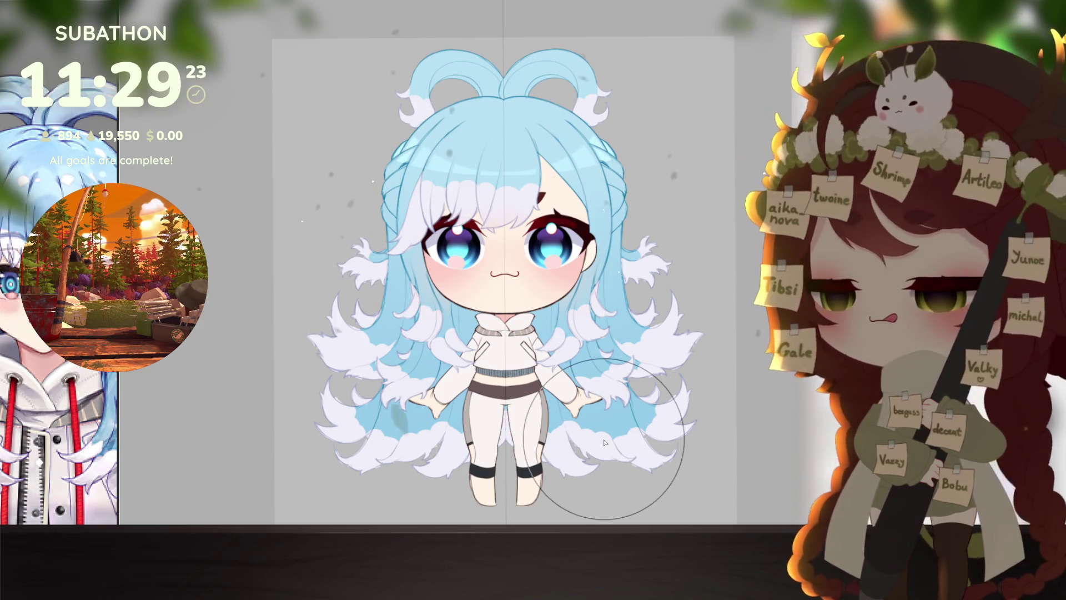
key("ctrl+a")
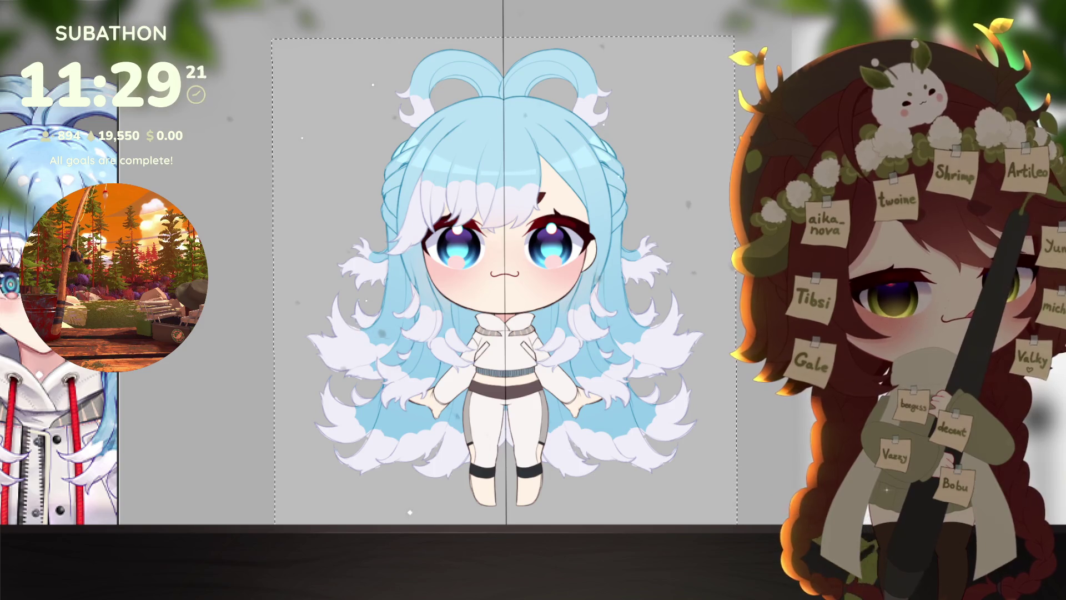
key("ctrl+d")
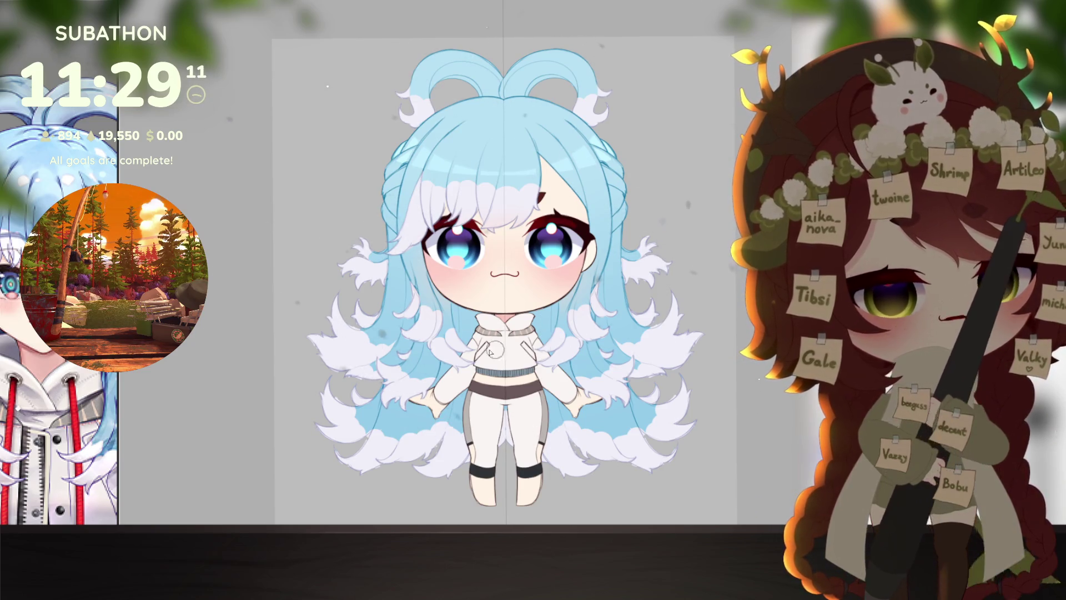
scroll(533, 289, "up", 5)
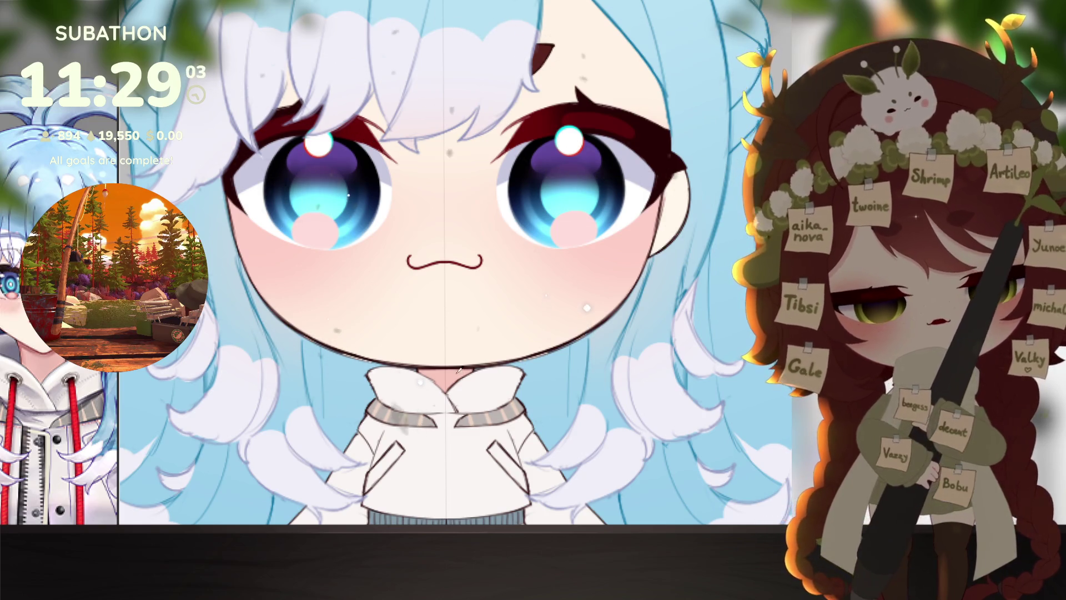
left_click_drag(717, 404, 685, 483)
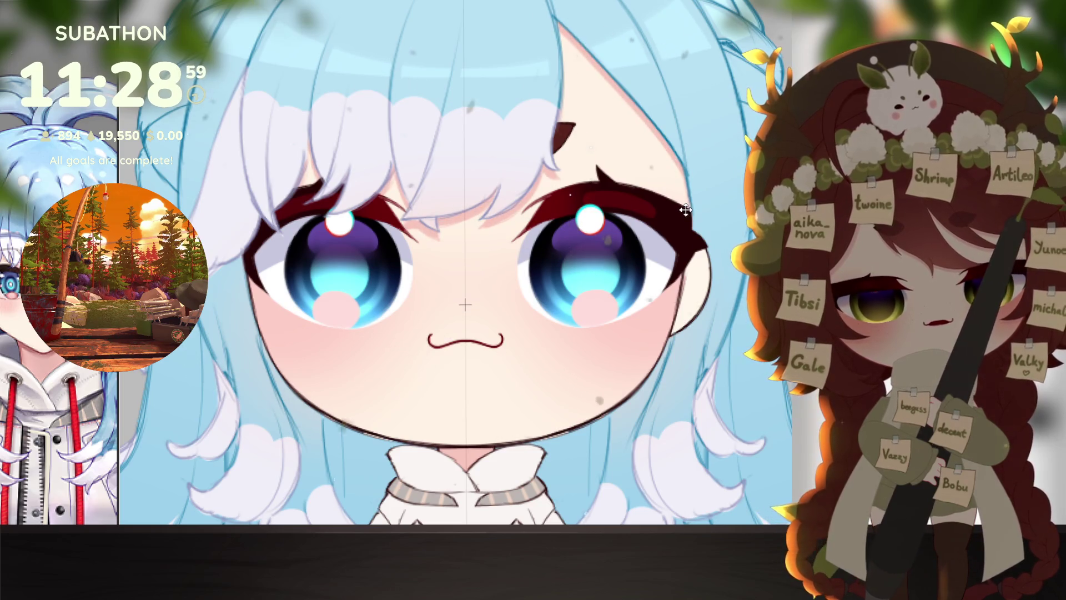
scroll(713, 388, "down", 5)
mouse_move(720, 448)
left_mouse_down()
mouse_move(711, 371)
mouse_move(698, 360)
left_mouse_up()
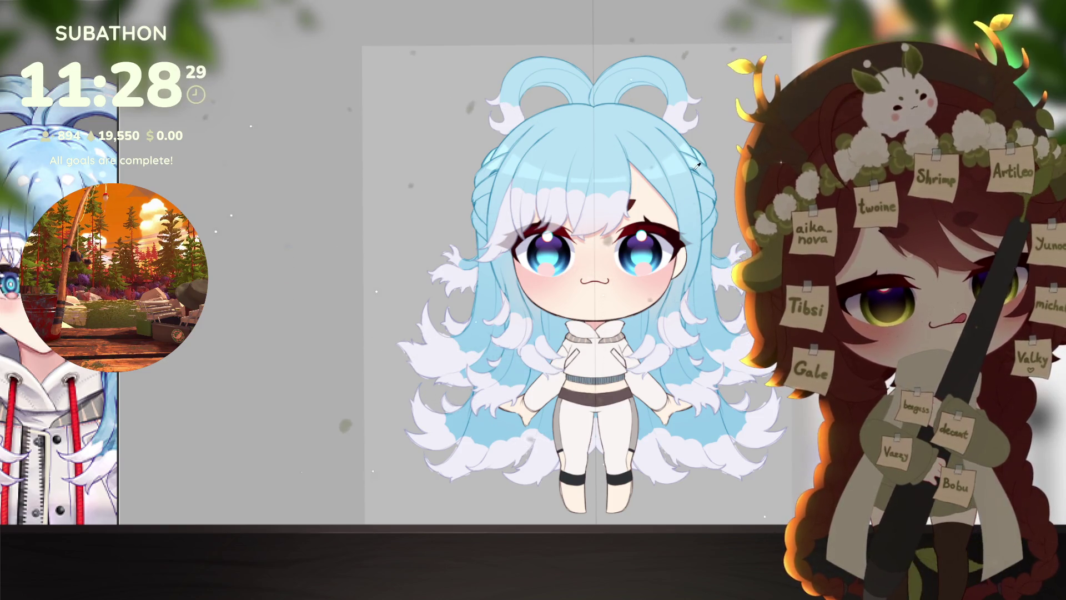
key("ctrl+z")
scroll(694, 172, "up", 3)
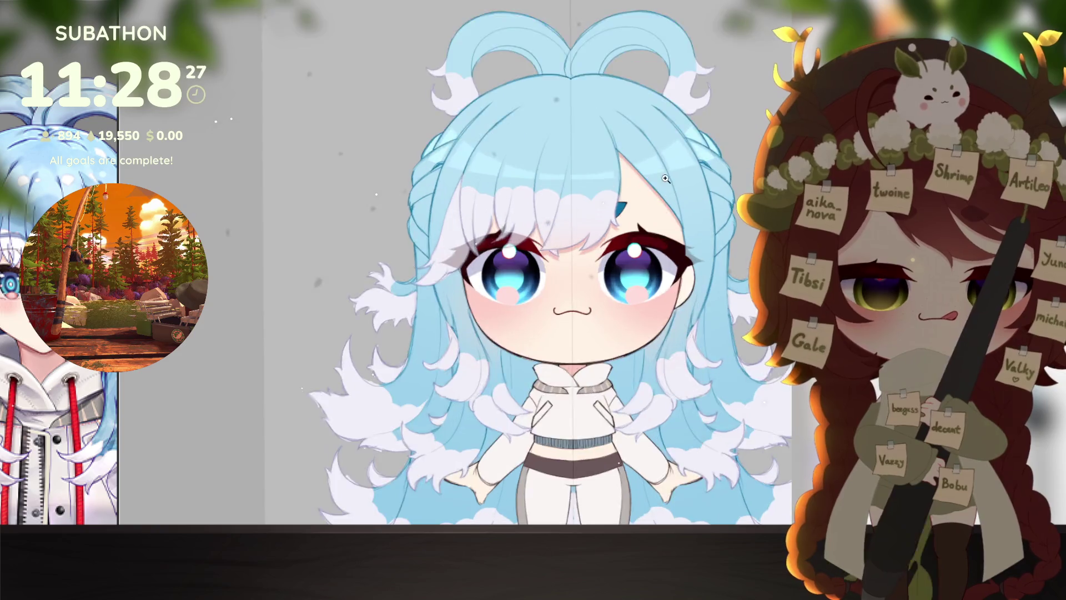
scroll(646, 367, "down", 5)
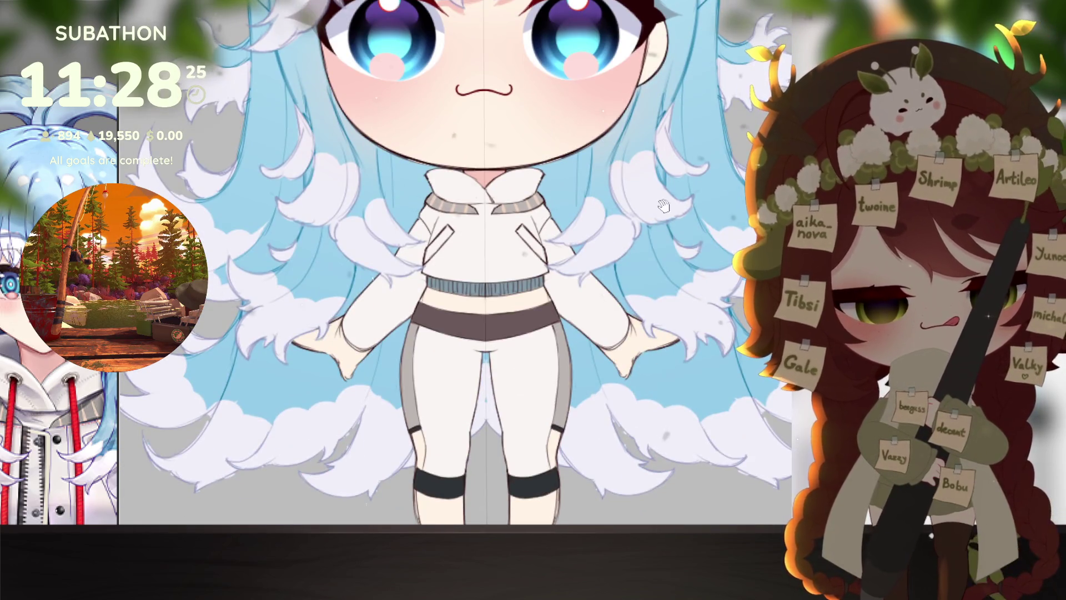
left_click_drag(663, 206, 688, 478)
scroll(702, 414, "up", 2)
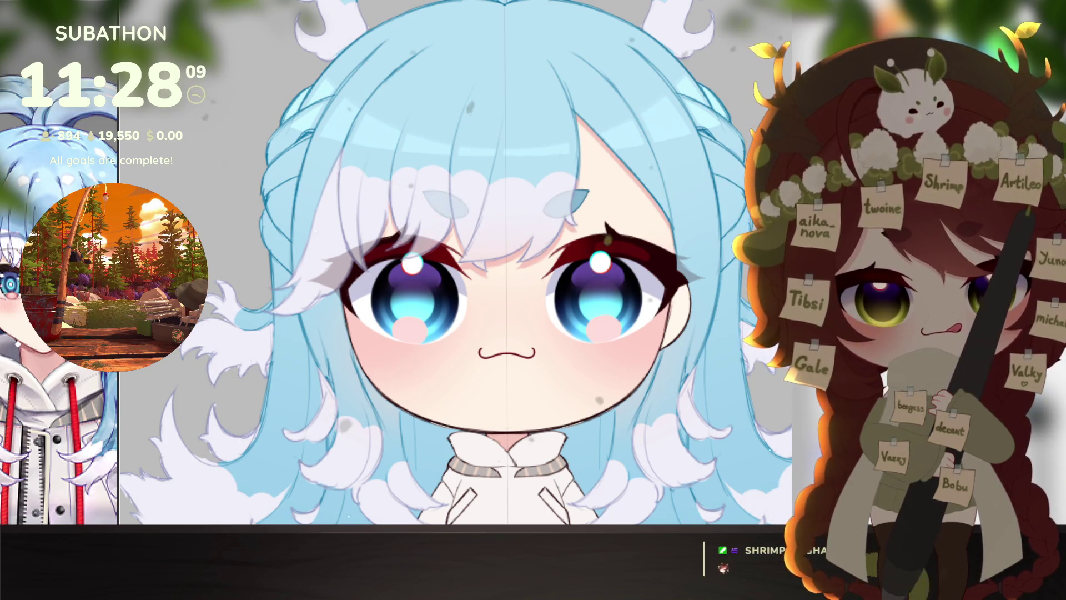
scroll(659, 405, "down", 2)
scroll(658, 404, "down", 1)
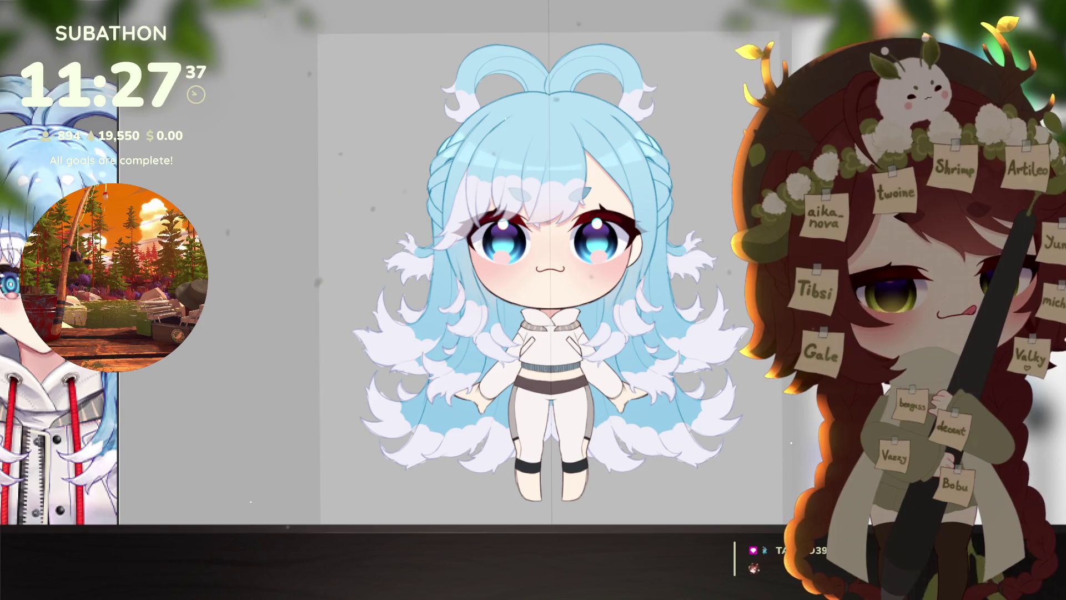
key("3")
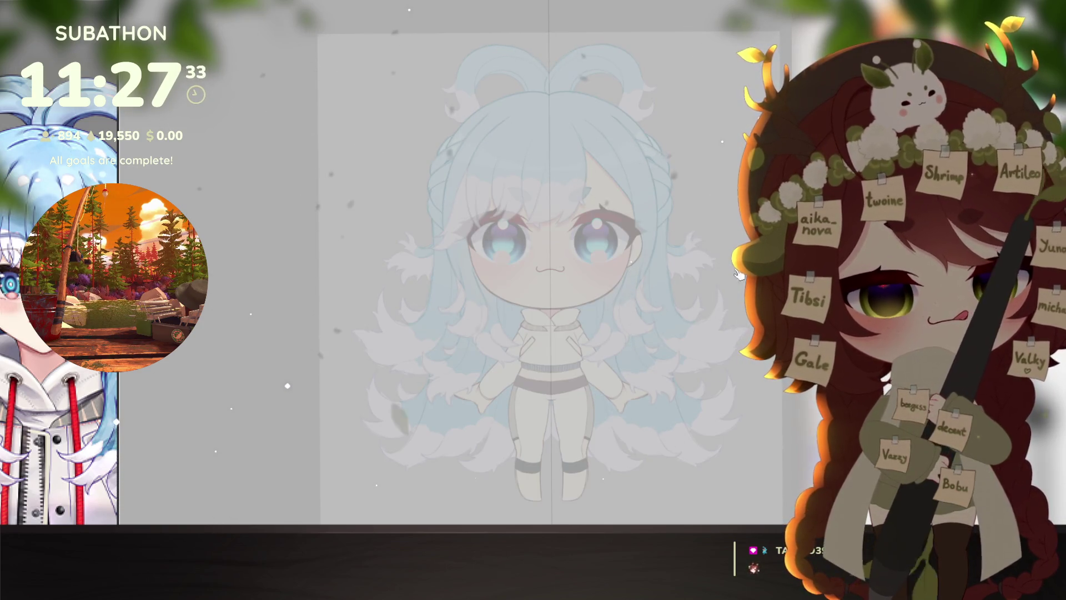
Step: Zoom in and sketch the jacket's mirrored front edges from the collar down to the thighs
left_click(576, 337)
left_click(576, 337)
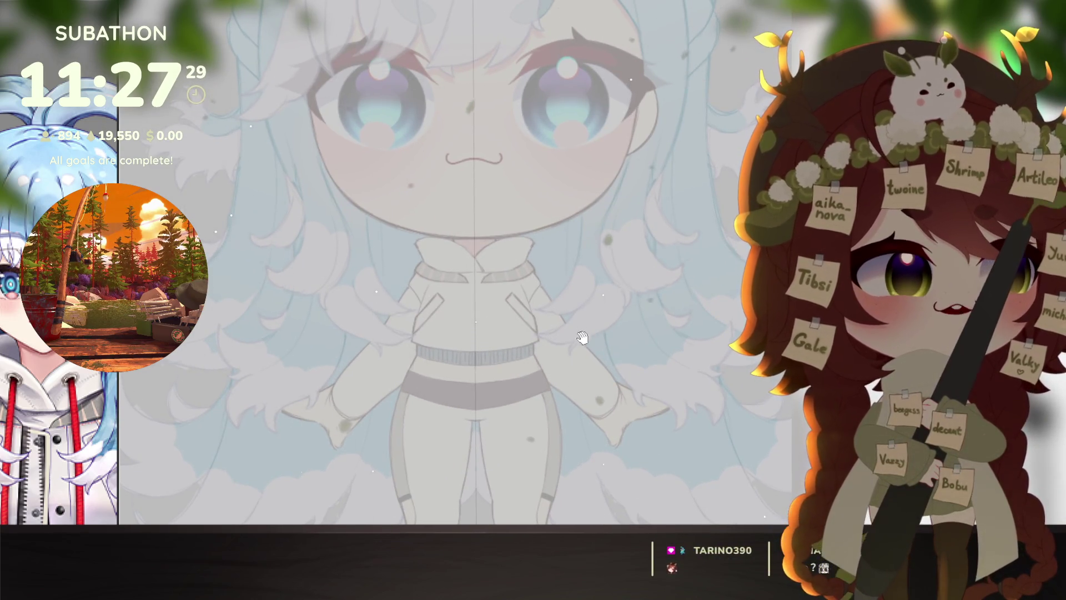
left_click_drag(583, 338, 598, 357)
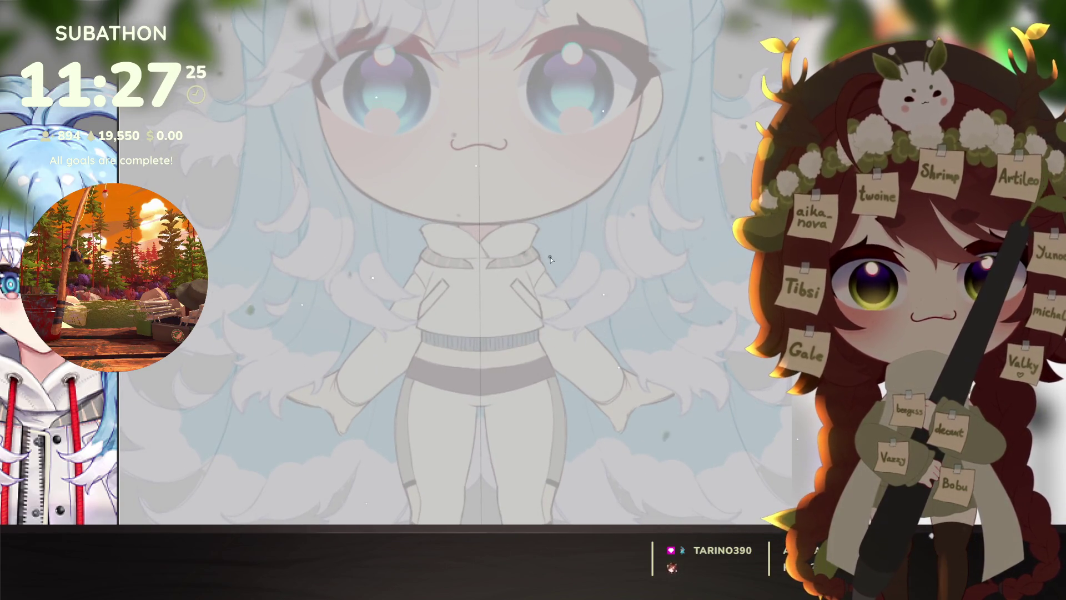
scroll(576, 341, "down", 3)
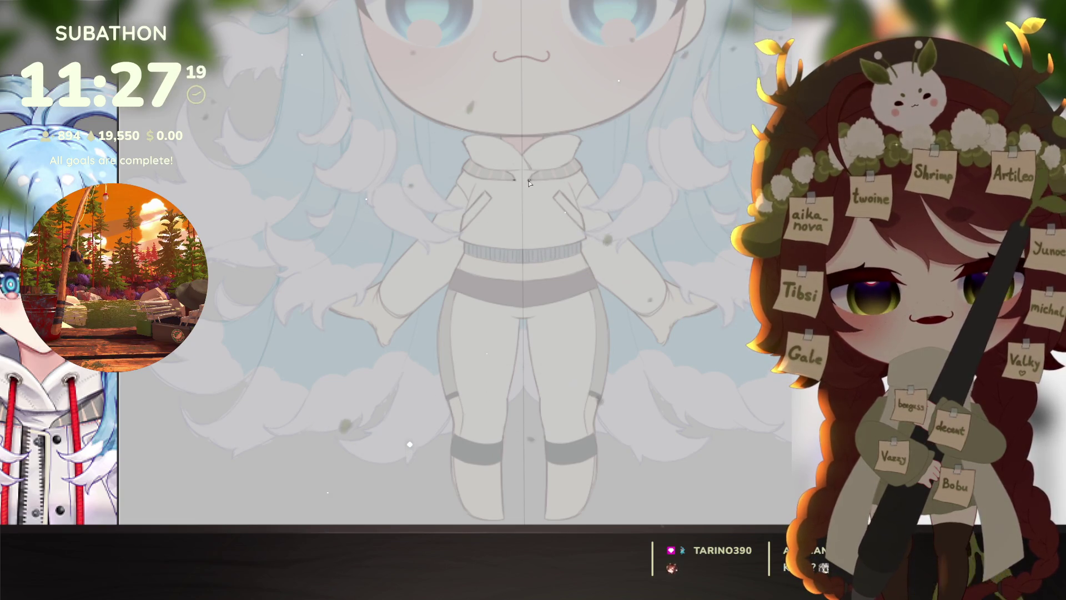
left_click_drag(527, 186, 531, 232)
left_click_drag(514, 185, 517, 234)
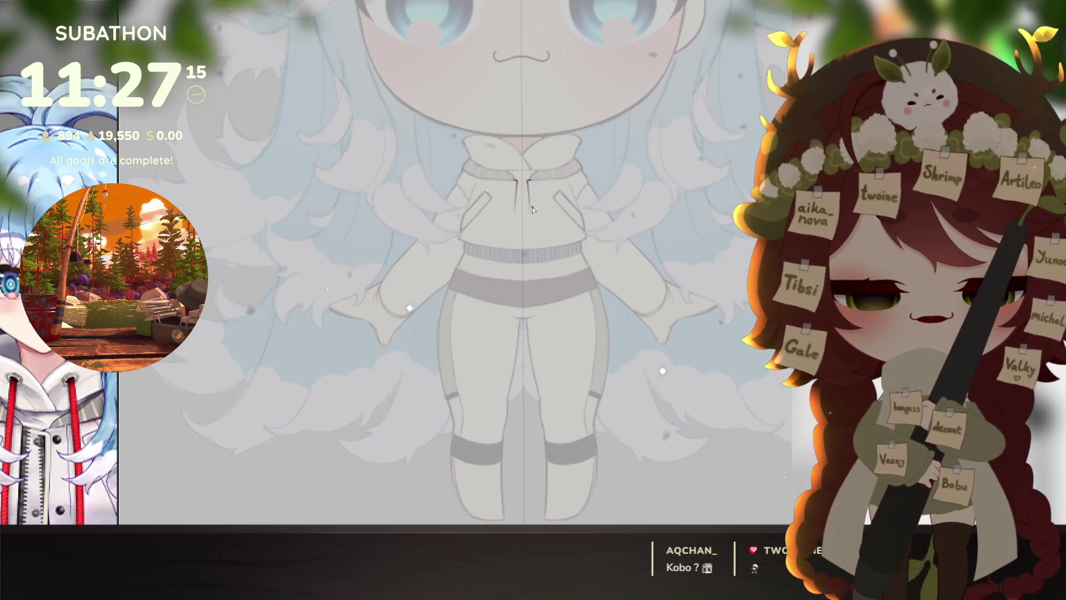
mouse_move(528, 205)
left_mouse_down()
mouse_move(548, 402)
mouse_move(594, 396)
left_mouse_up()
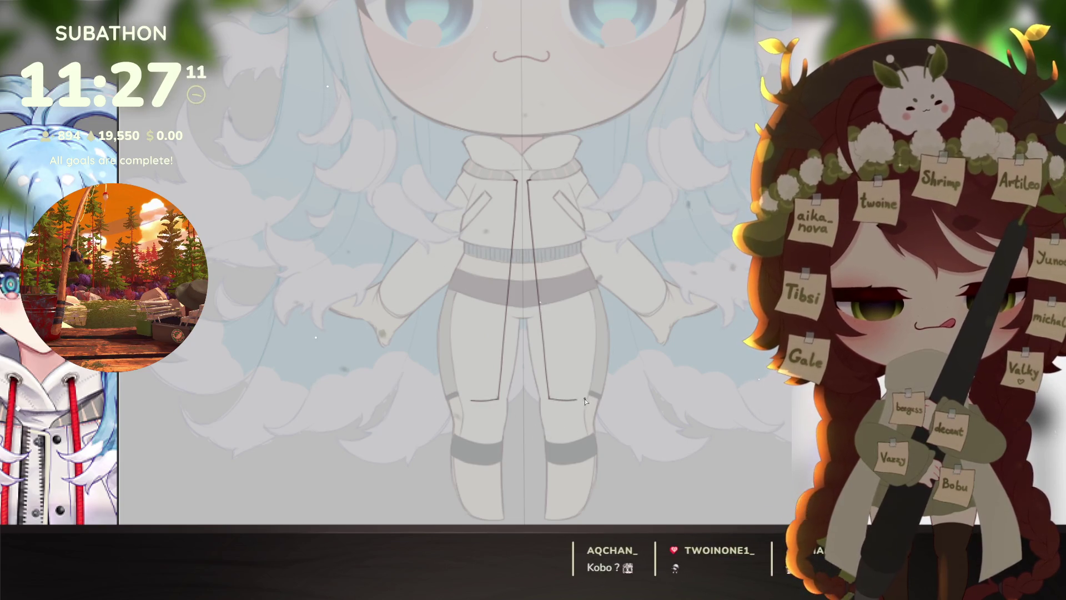
Step: Redraw the jacket hem as a curve across the thighs, adding a short mirrored dash
key("ctrl+z")
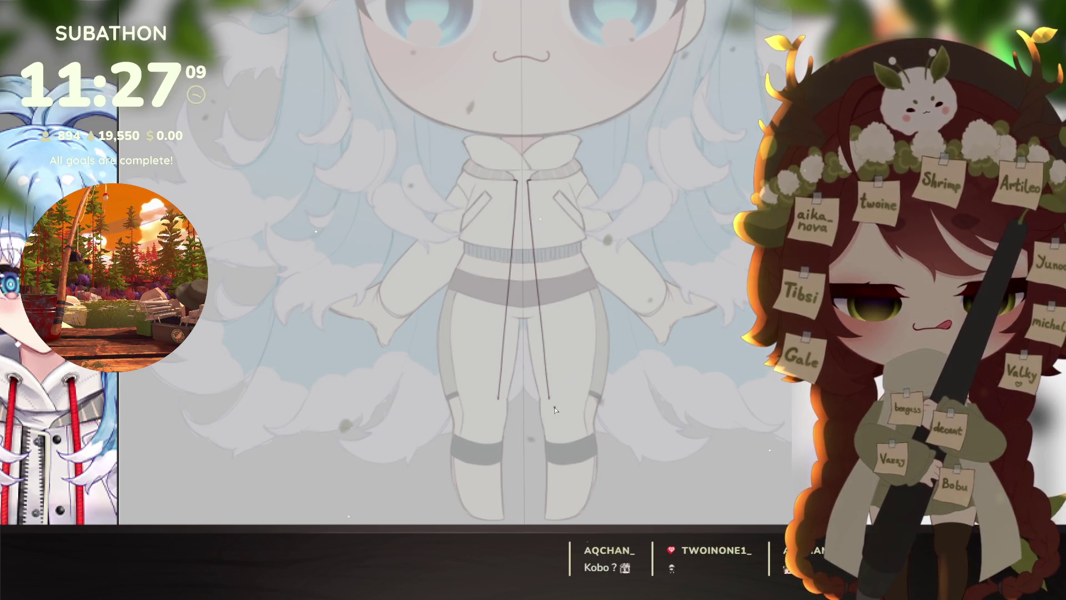
key("ctrl+y")
key("ctrl+z")
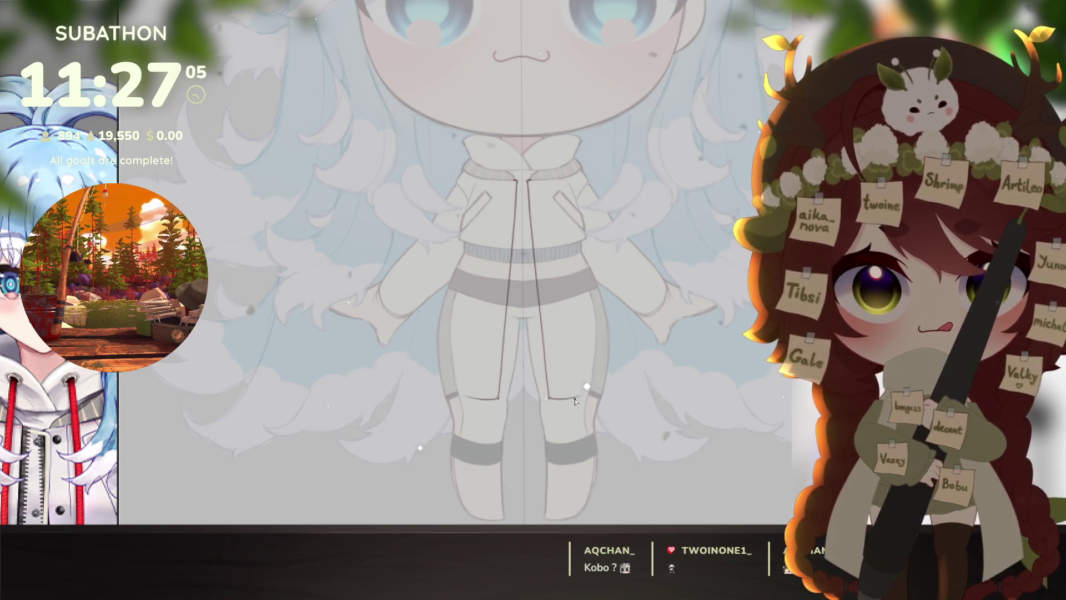
left_click_drag(554, 402, 642, 370)
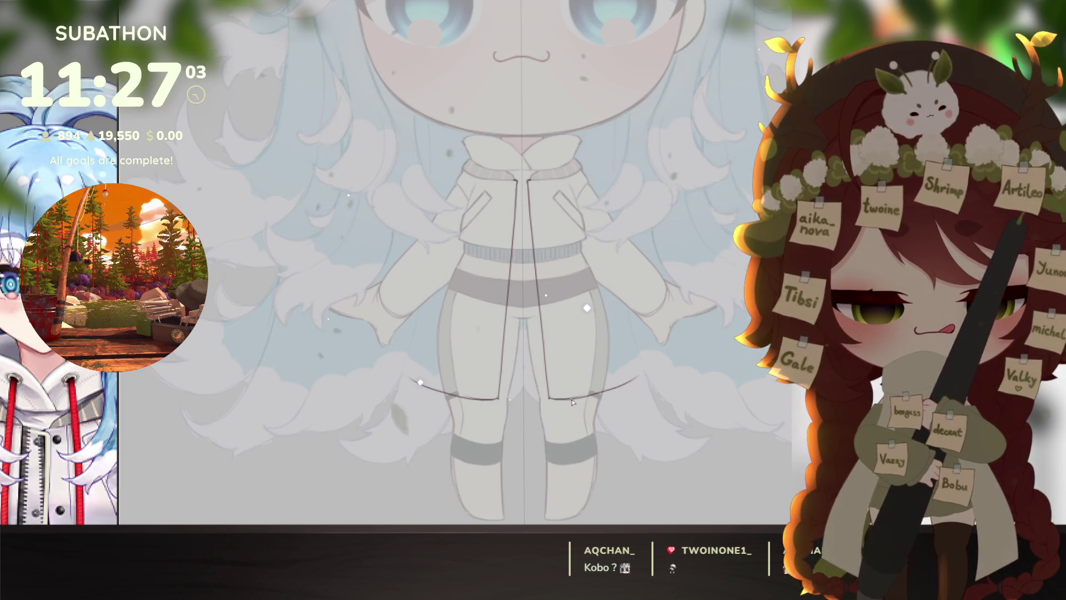
mouse_move(546, 369)
left_mouse_down()
mouse_move(643, 336)
mouse_move(611, 389)
mouse_move(649, 332)
mouse_move(630, 355)
mouse_move(639, 354)
mouse_move(632, 350)
left_mouse_up()
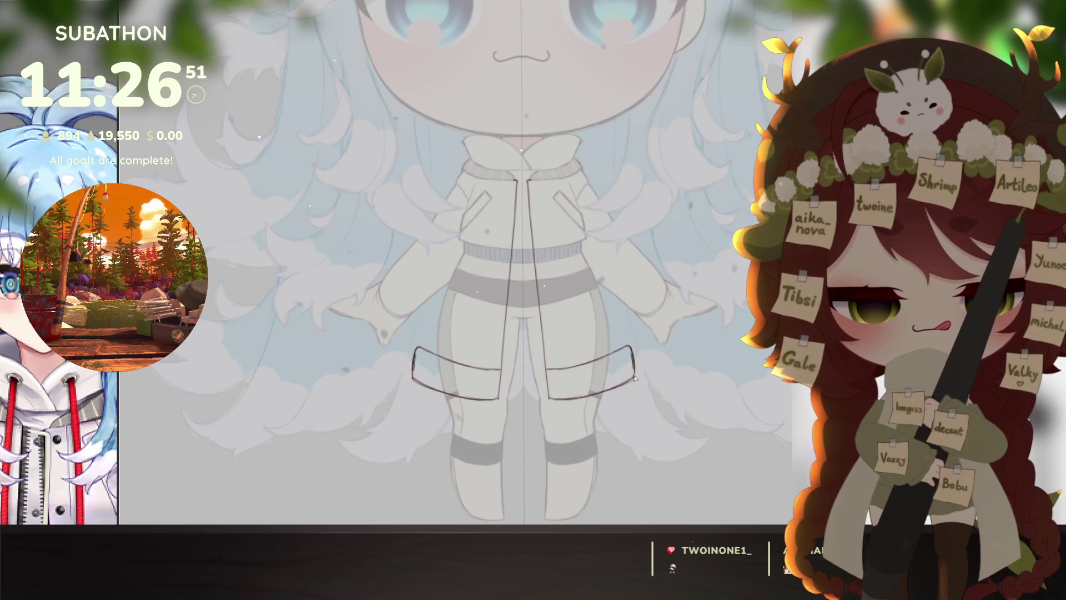
Step: Draw the jacket's mirrored side outlines down both sides
left_click_drag(616, 255, 621, 266)
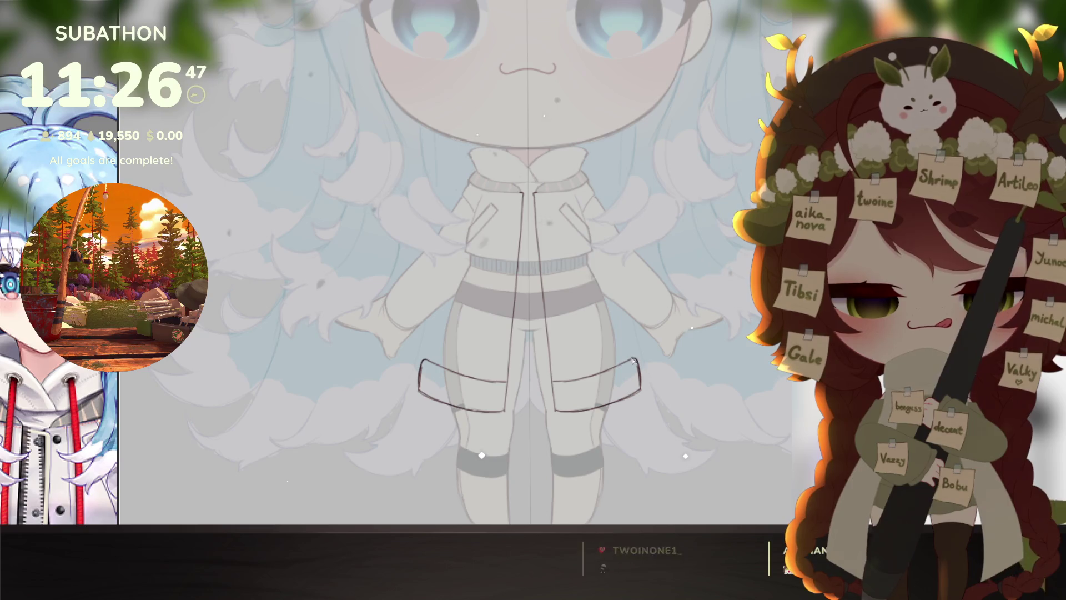
left_click_drag(628, 335, 608, 278)
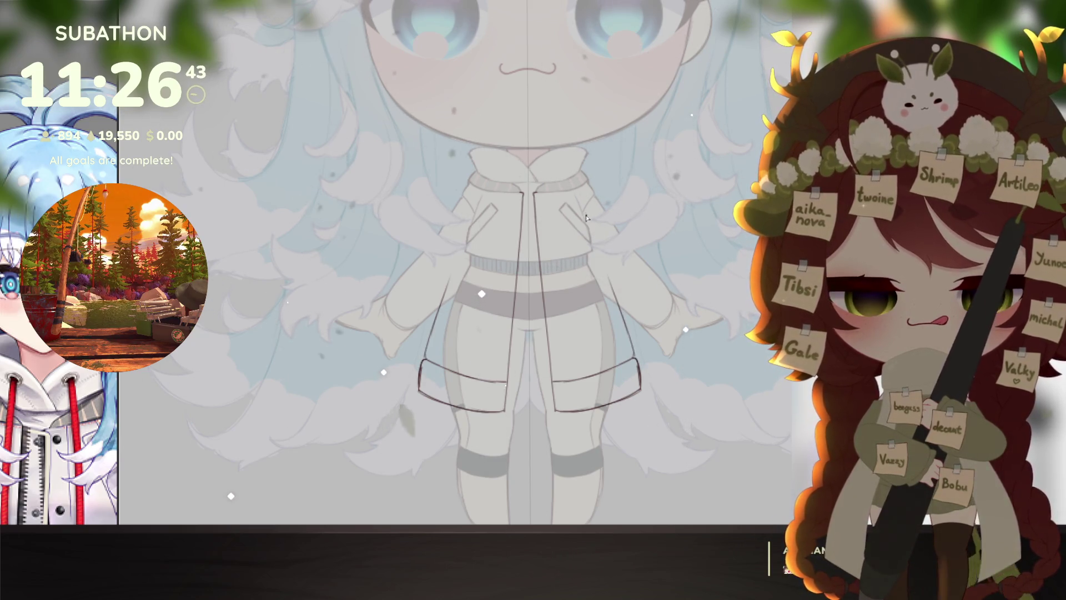
left_click_drag(596, 245, 616, 302)
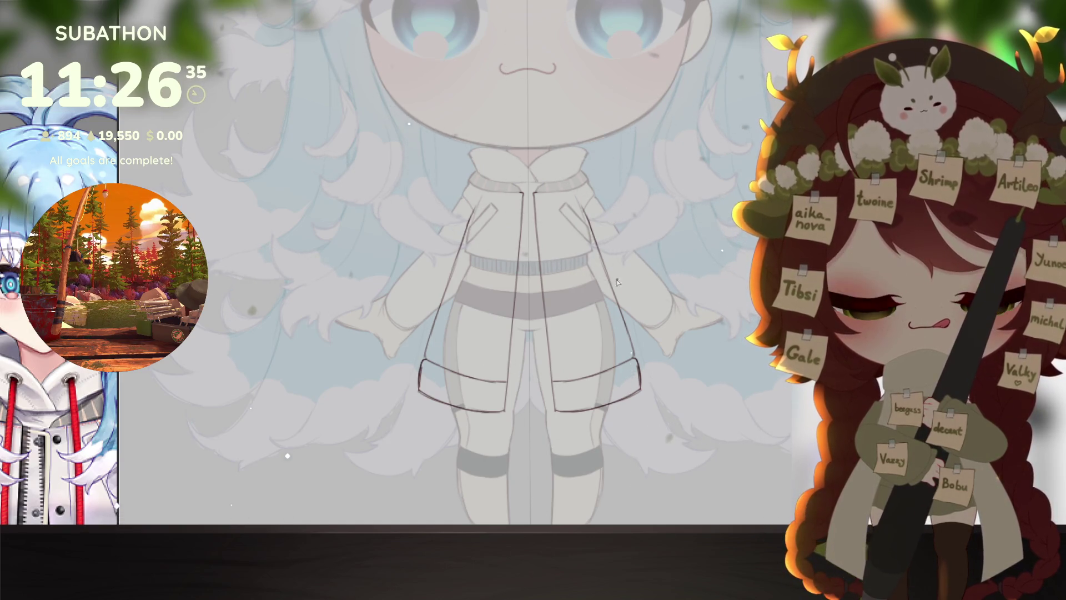
Step: Rotate the canvas and rule a short straight line for the hem fold band
mouse_move(658, 305)
left_mouse_down()
mouse_move(544, 444)
mouse_move(295, 399)
left_mouse_up()
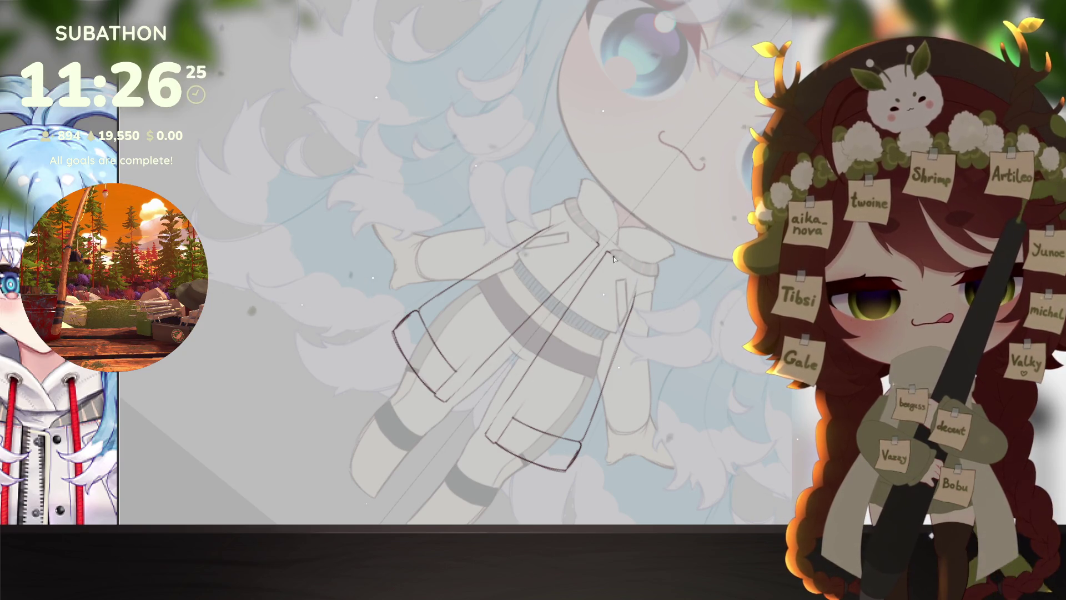
key("=")
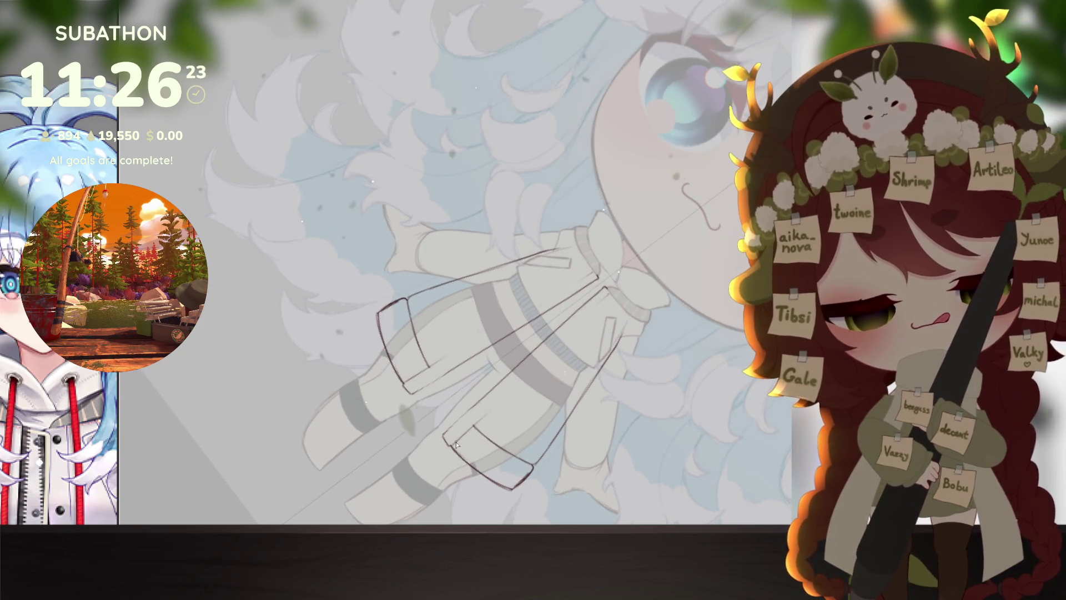
left_click_drag(454, 445, 578, 322)
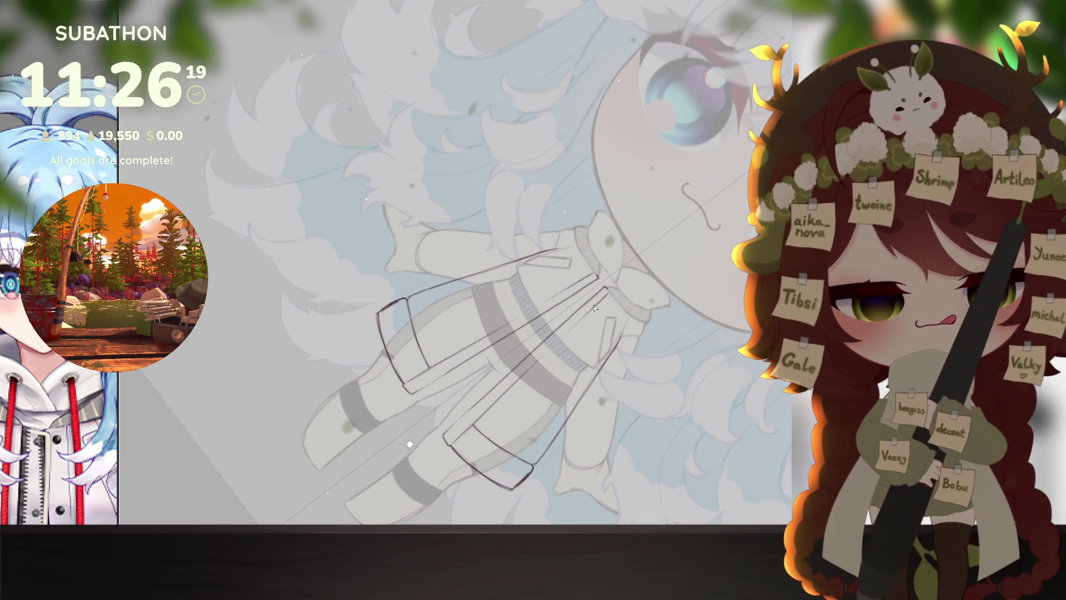
left_click_drag(550, 356, 571, 333)
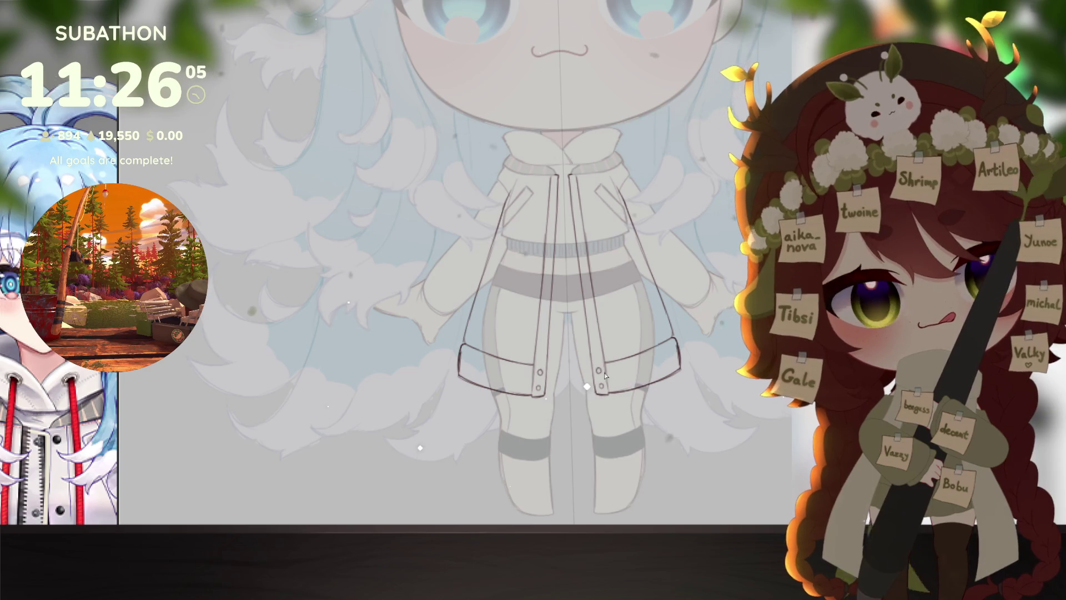
scroll(605, 377, "up", 1)
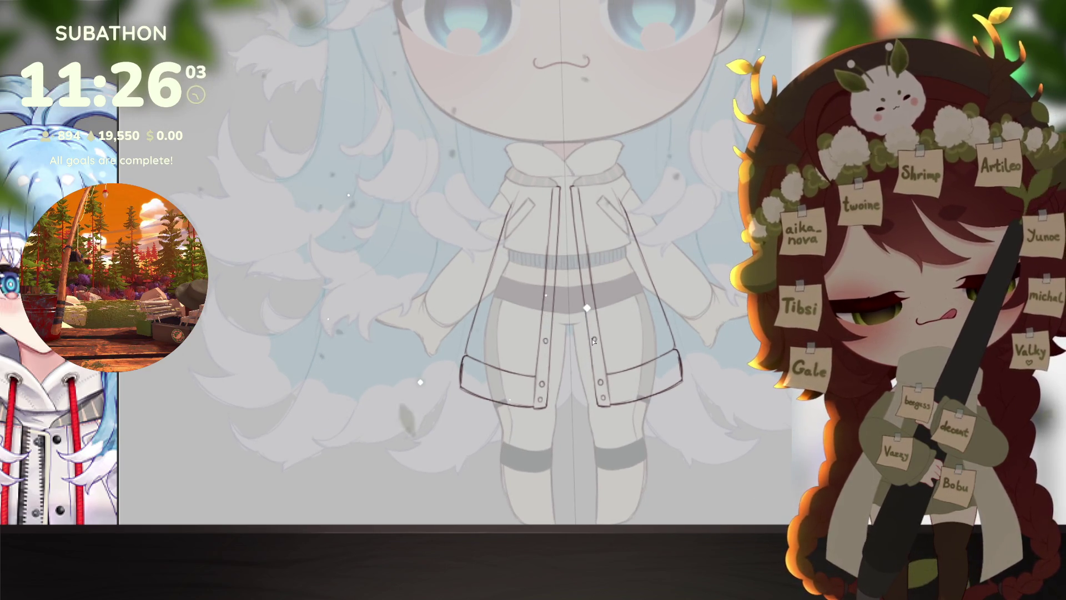
Step: Add two pairs of small buttons along the jacket's front edges
left_click_drag(549, 293, 587, 294)
left_click_drag(552, 260, 583, 262)
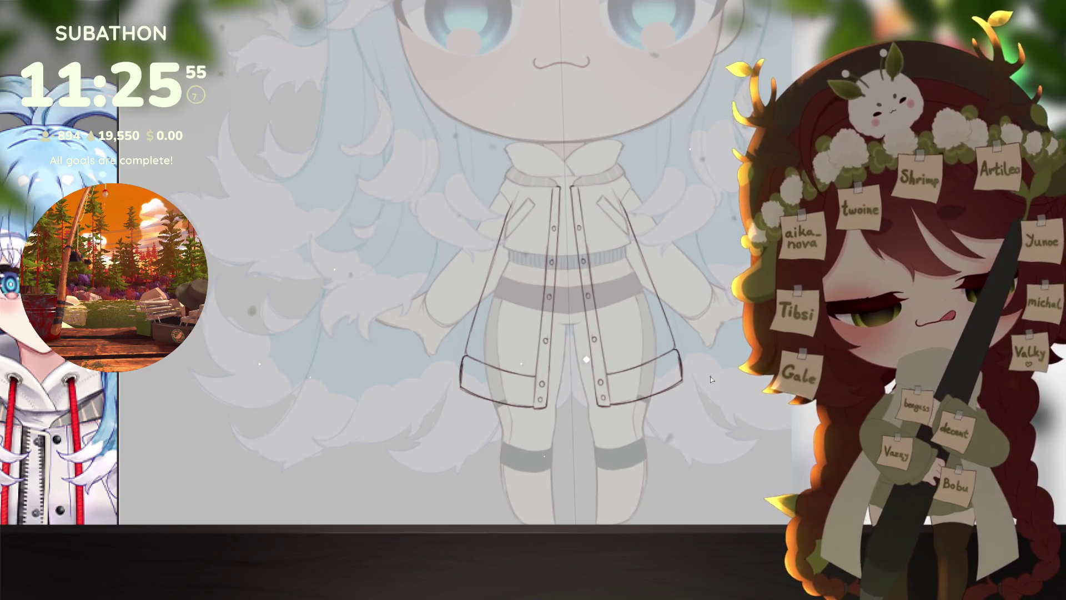
scroll(578, 229, "down", 5)
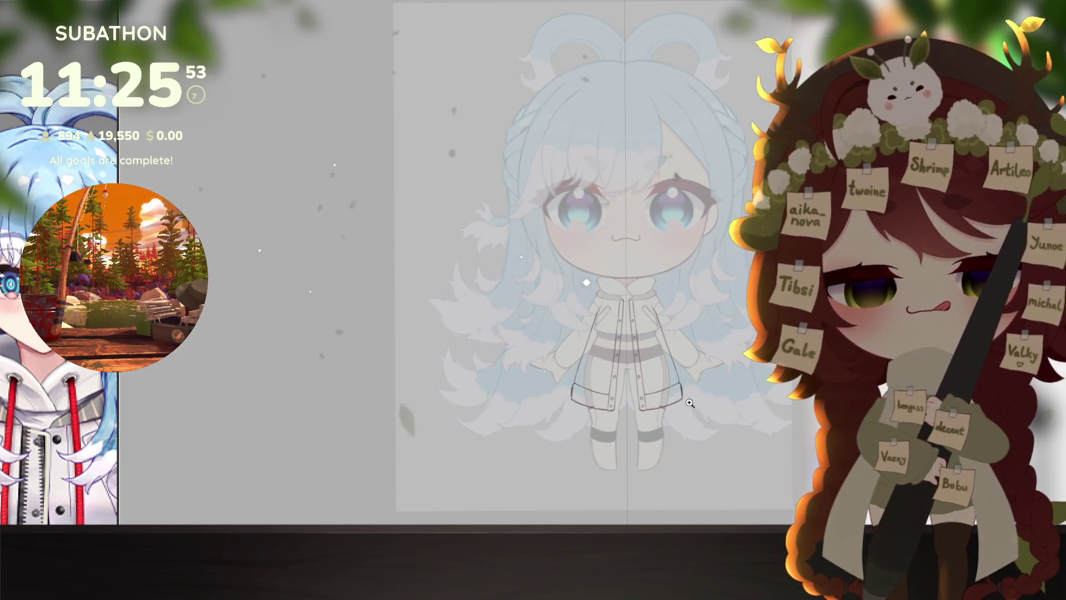
scroll(716, 400, "up", 2)
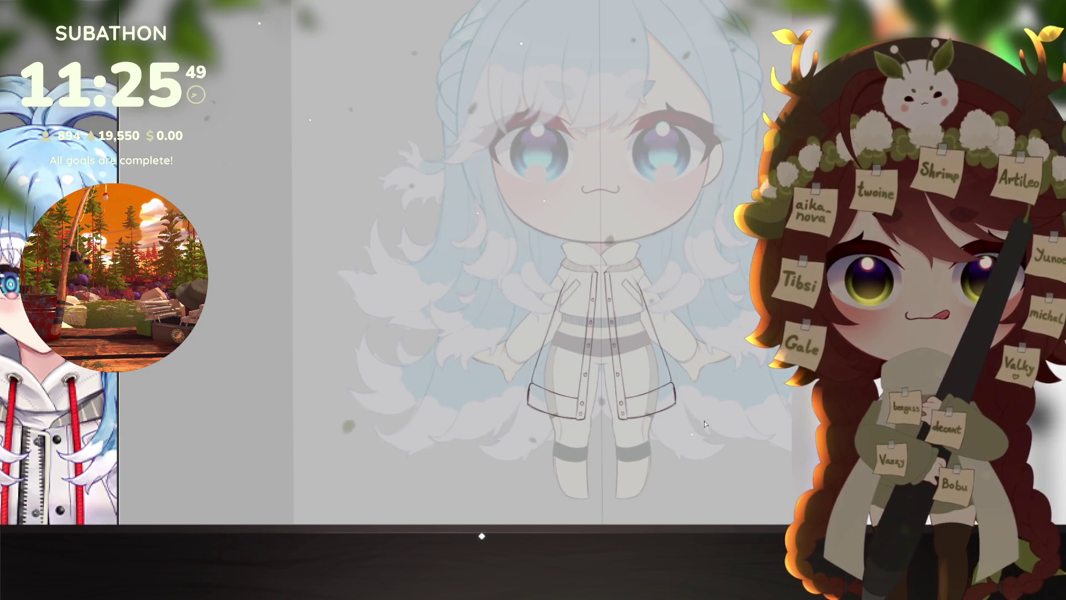
Step: Draw mirrored sleeves flaring from the shoulders down past the hips, close their hems, then zoom out
scroll(713, 364, "up", 2)
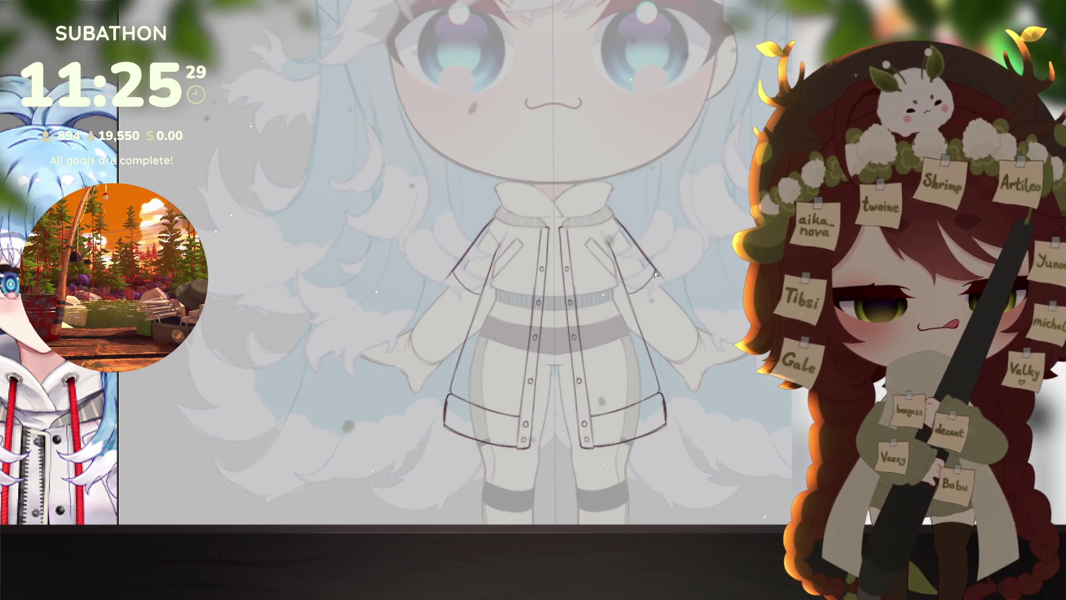
left_click_drag(655, 273, 630, 298)
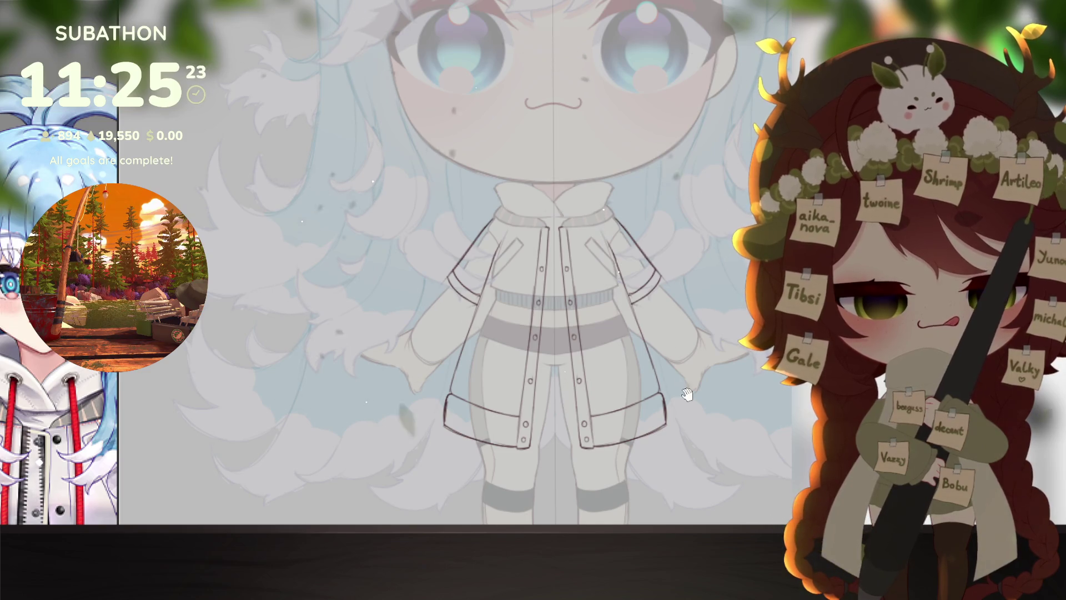
scroll(641, 282, "right", 2)
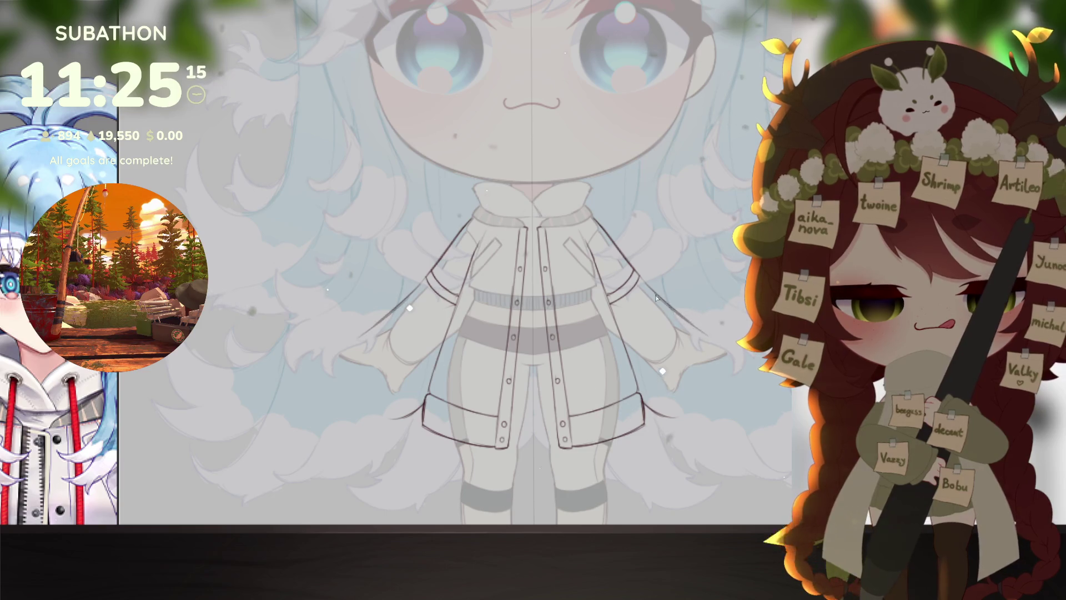
left_click_drag(676, 316, 728, 360)
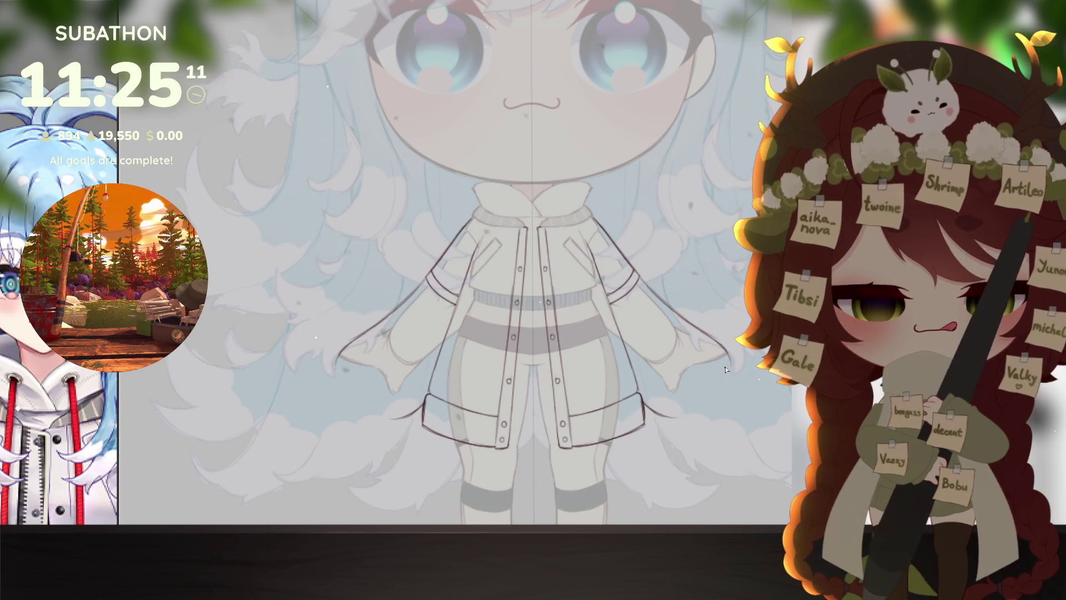
mouse_move(728, 360)
left_mouse_down()
mouse_move(729, 386)
mouse_move(687, 430)
left_mouse_up()
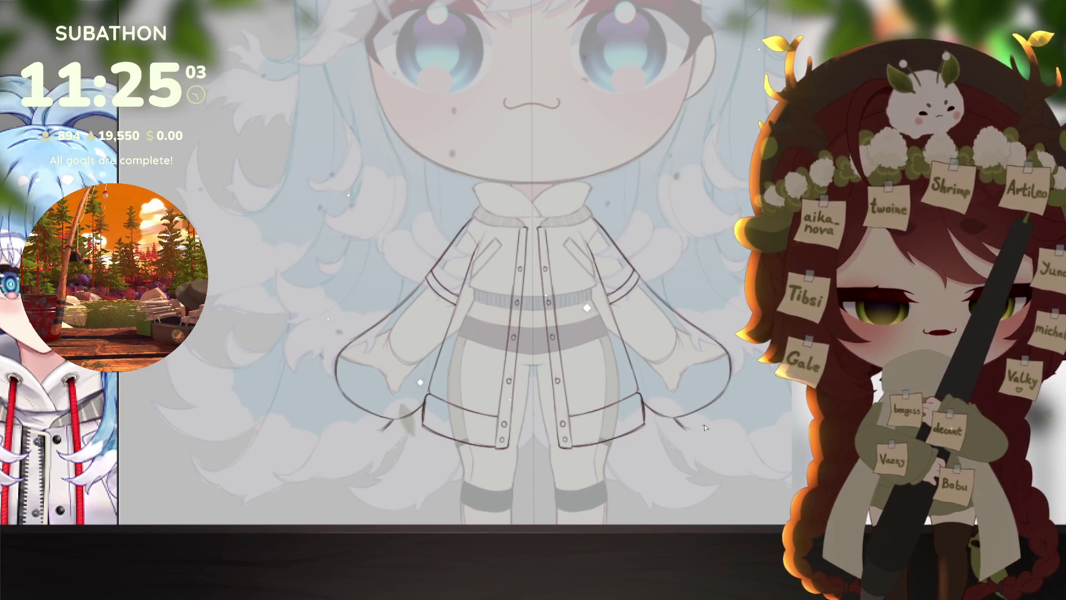
left_click_drag(728, 400, 728, 385)
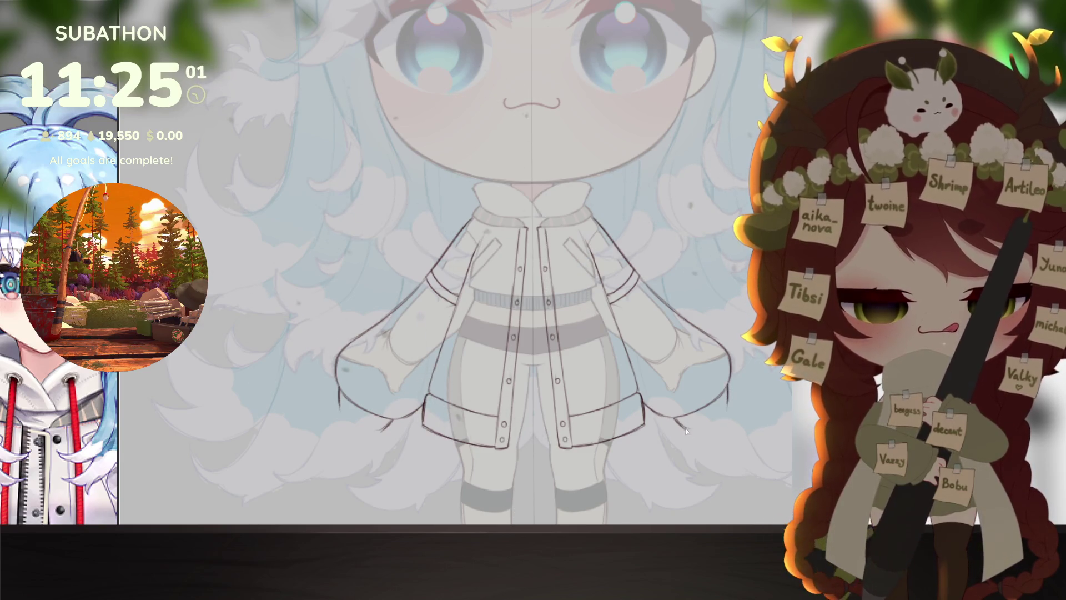
left_click_drag(684, 427, 720, 418)
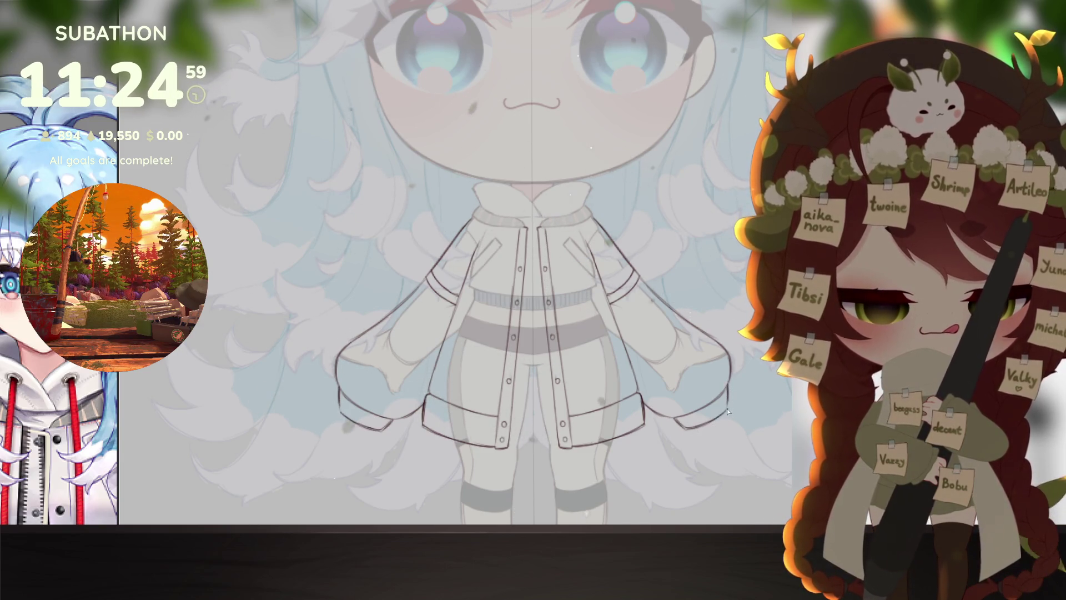
left_click(708, 455, "alt")
Step: Undo the bottom cuff strokes on both jacket sleeves
left_click(707, 455, "alt")
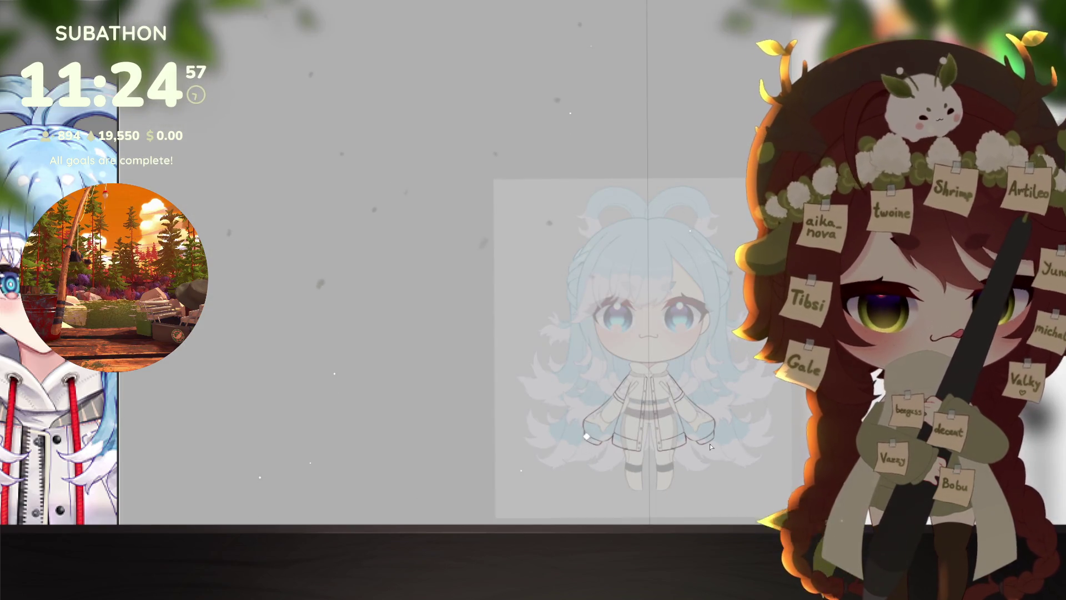
scroll(710, 447, "up", 3)
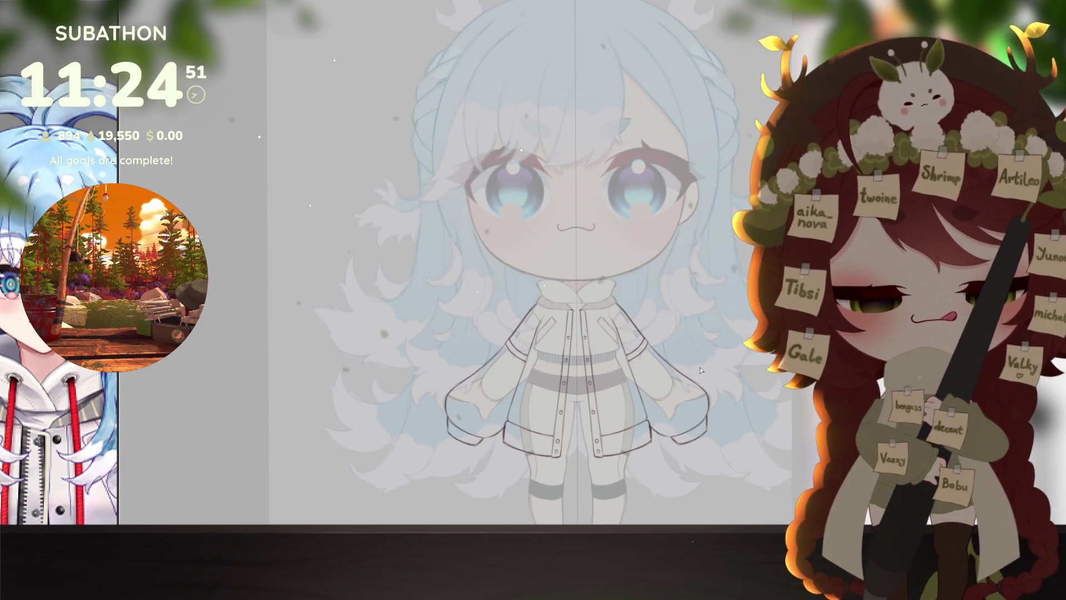
scroll(690, 422, "up", 2)
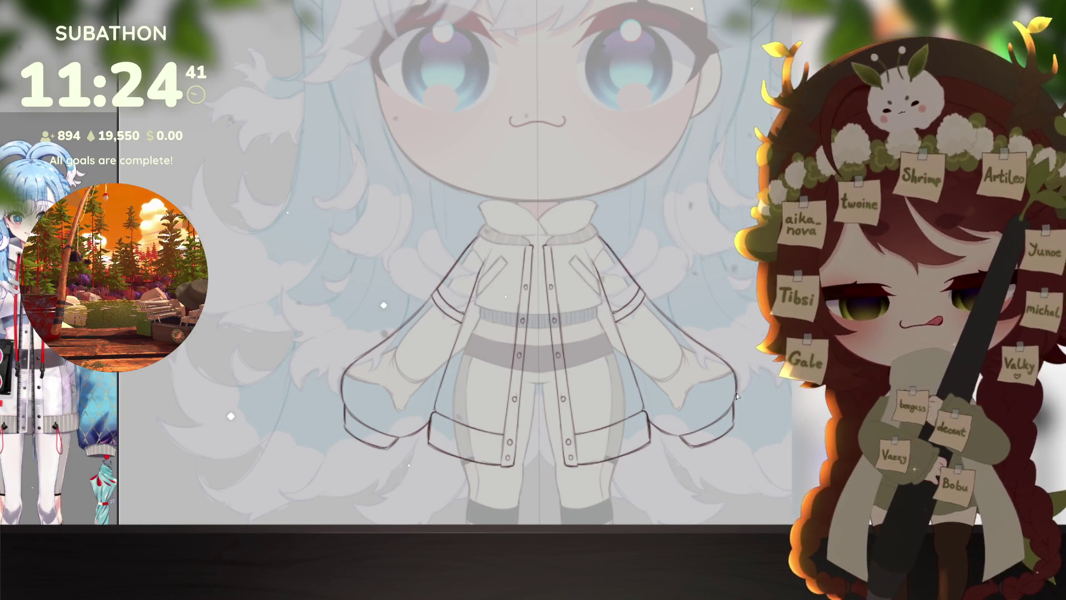
mouse_move(729, 459)
left_mouse_down()
mouse_move(708, 442)
mouse_move(724, 433)
left_mouse_up()
key("ctrl+z")
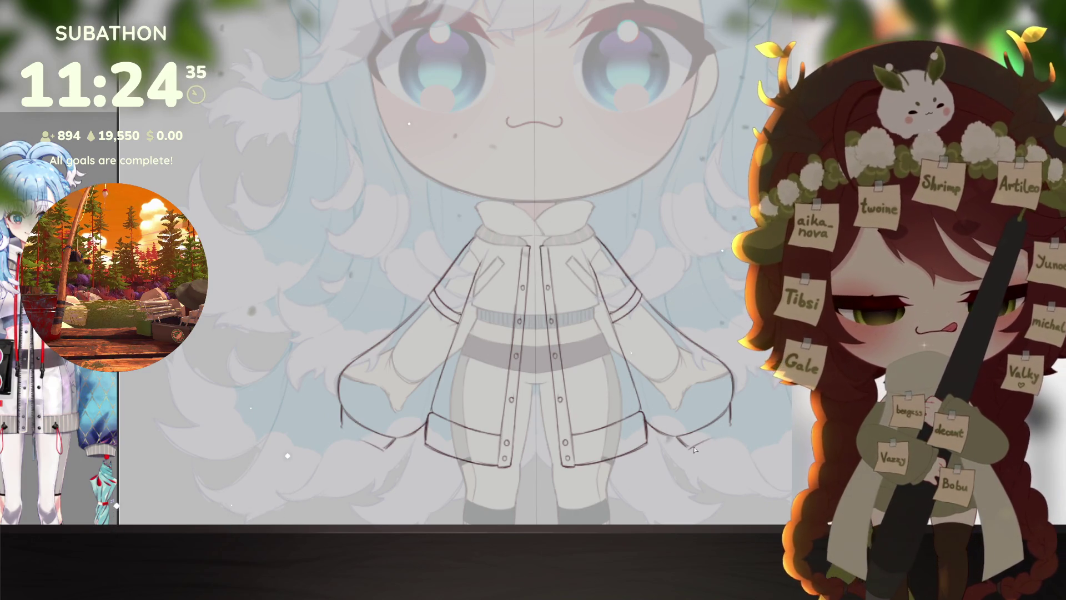
Step: Draw a mirrored test stroke across both sleeve bottoms, then undo it
left_click_drag(678, 438, 687, 453)
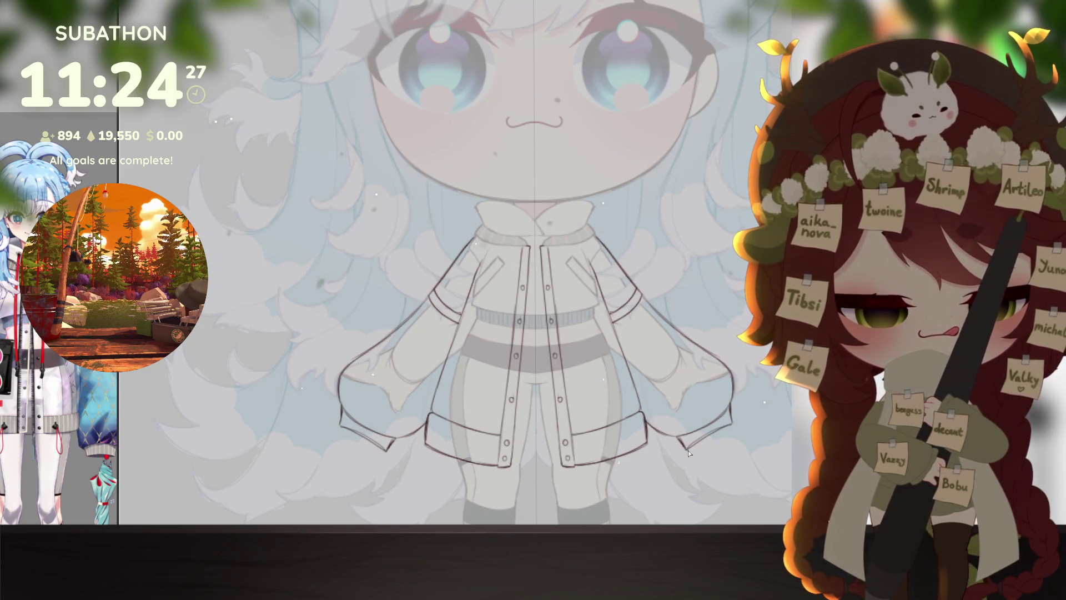
key("ctrl+z")
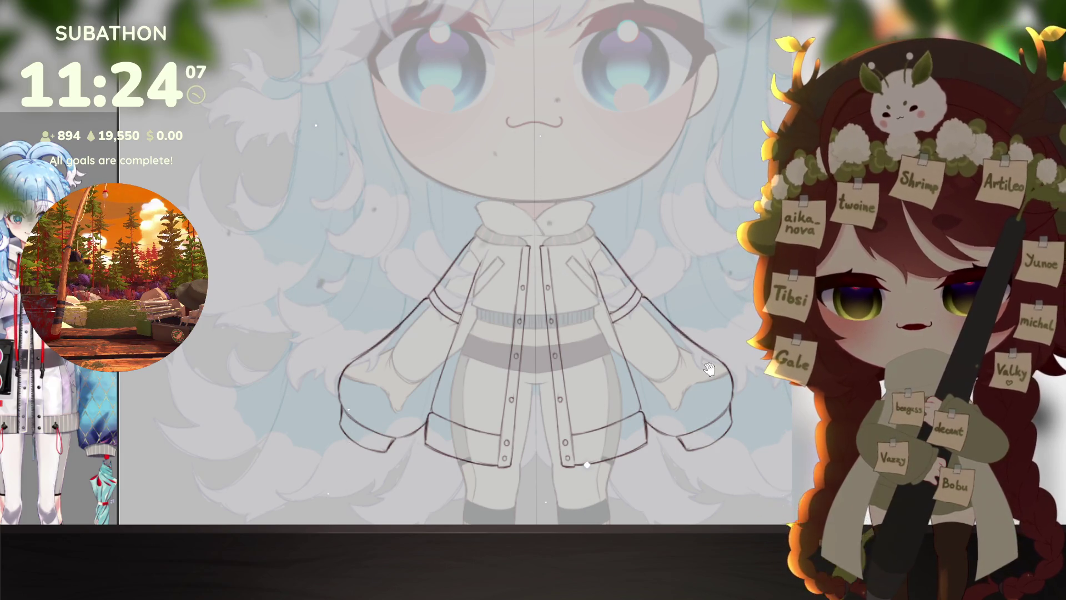
left_click_drag(710, 369, 712, 375)
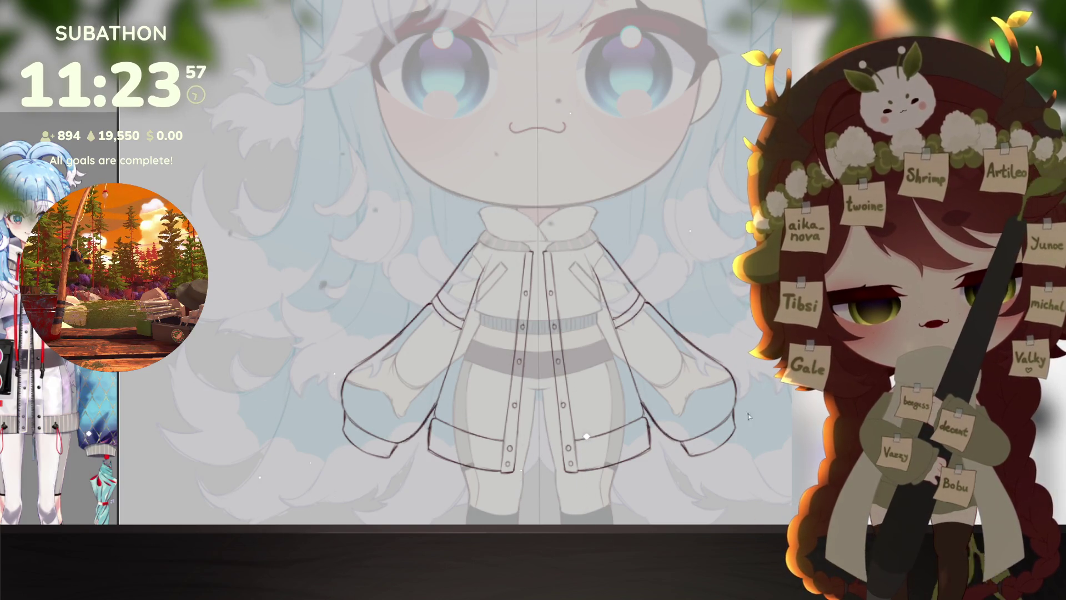
scroll(748, 417, "down", 5)
scroll(716, 396, "up", 3)
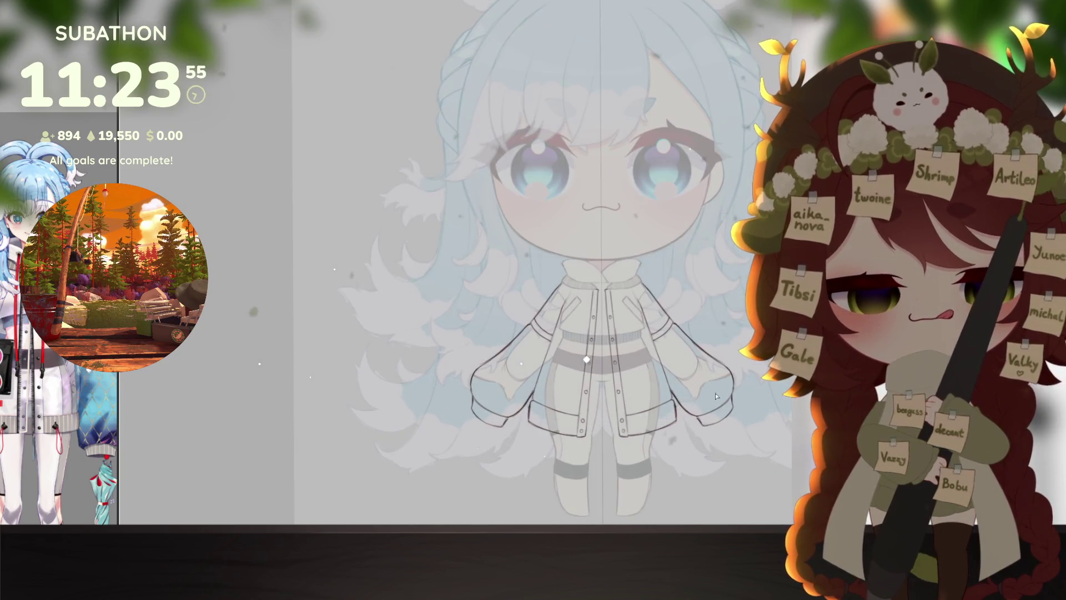
scroll(721, 389, "up", 4)
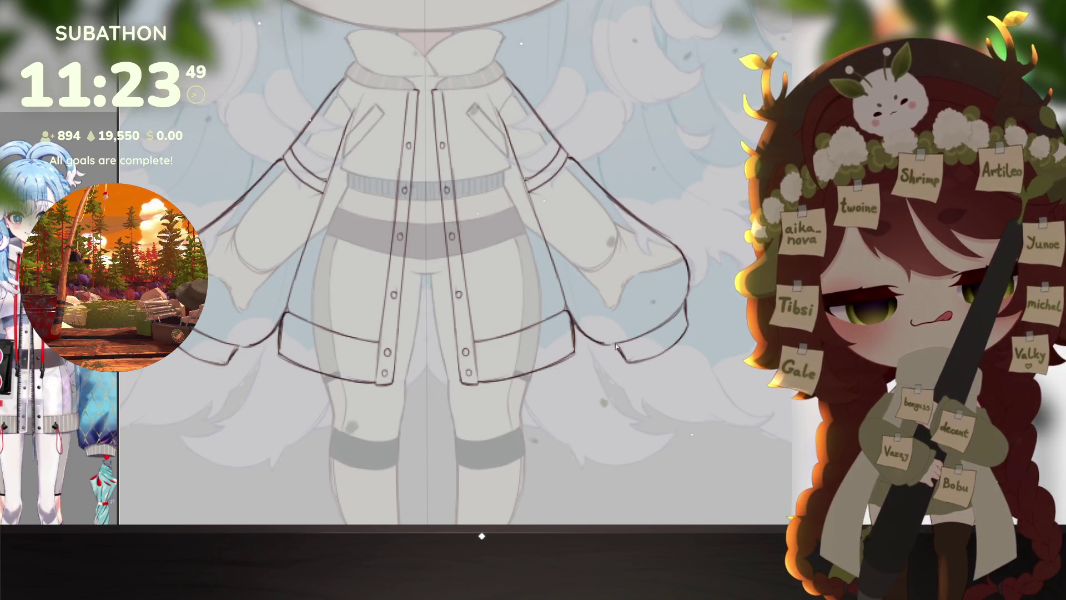
scroll(700, 400, "down", 5)
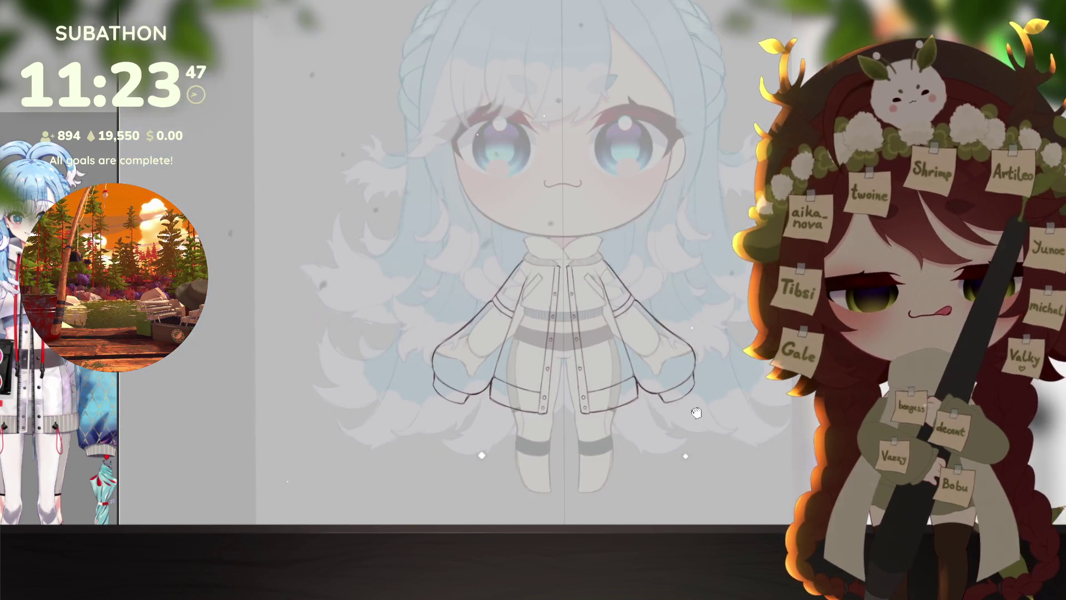
scroll(689, 389, "up", 4)
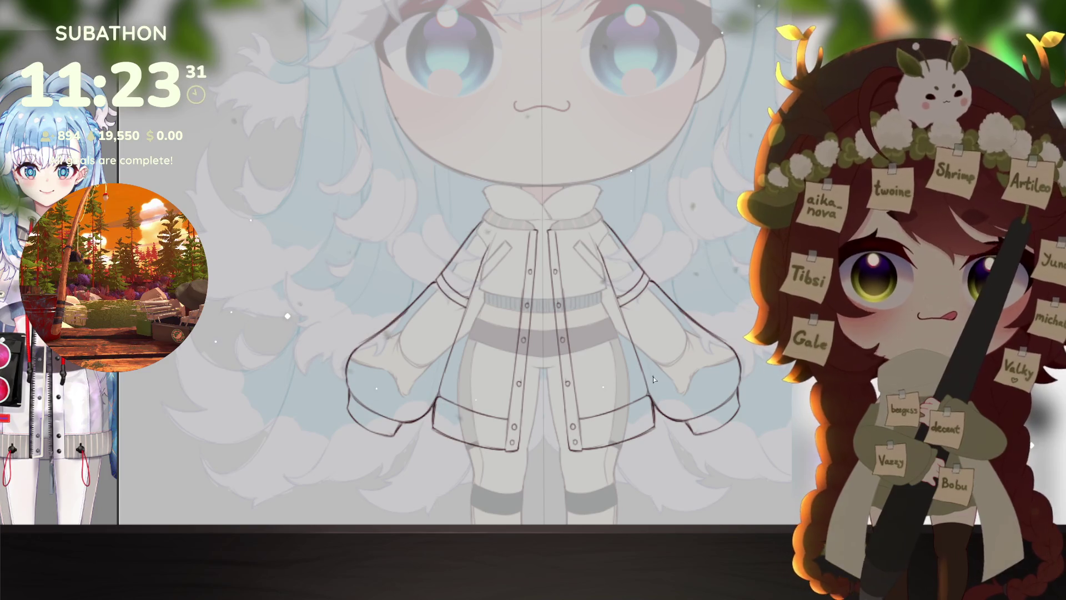
left_click(650, 324)
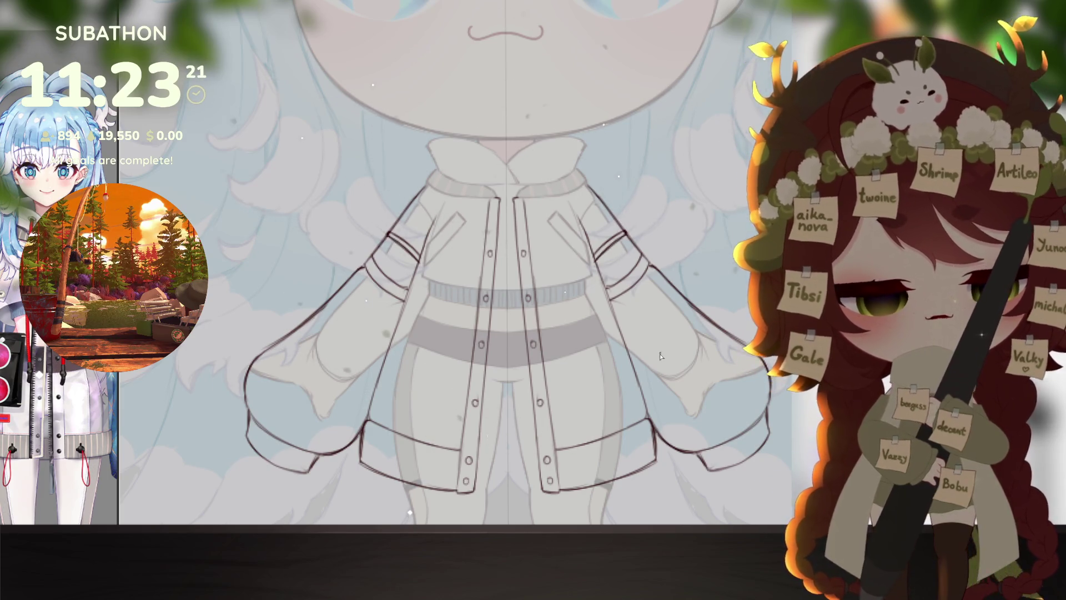
scroll(661, 356, "down", 5)
scroll(665, 391, "up", 4)
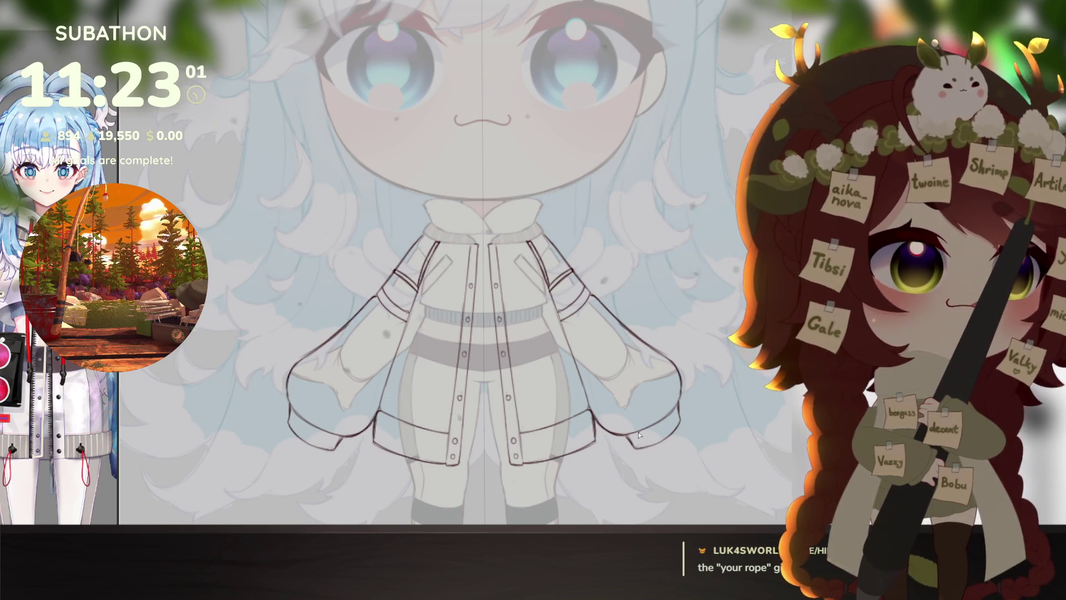
scroll(639, 435, "up", 1)
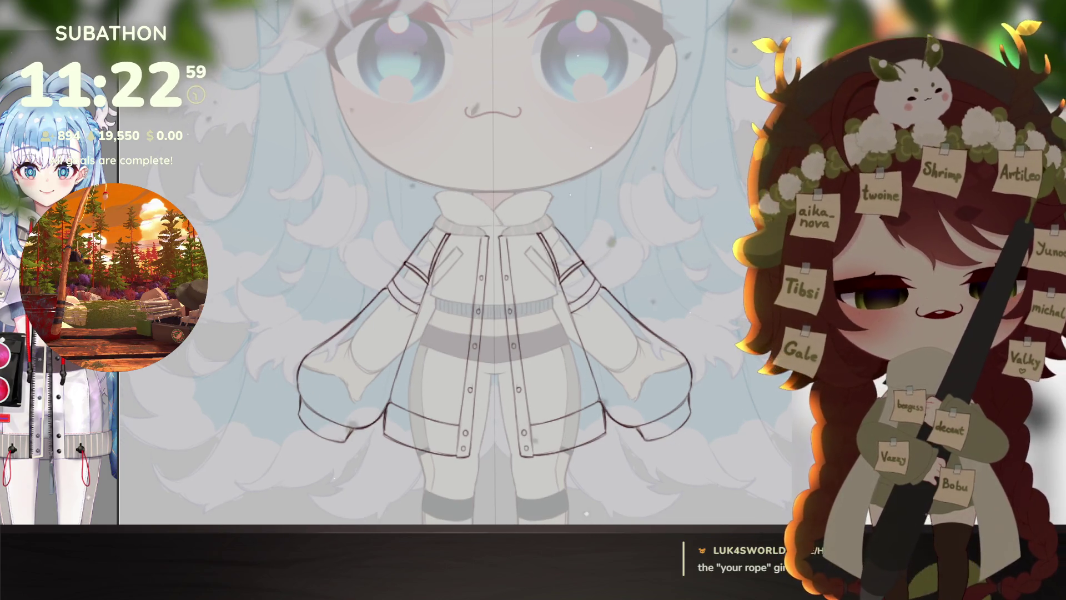
key("ctrl+z")
key("ctrl+y")
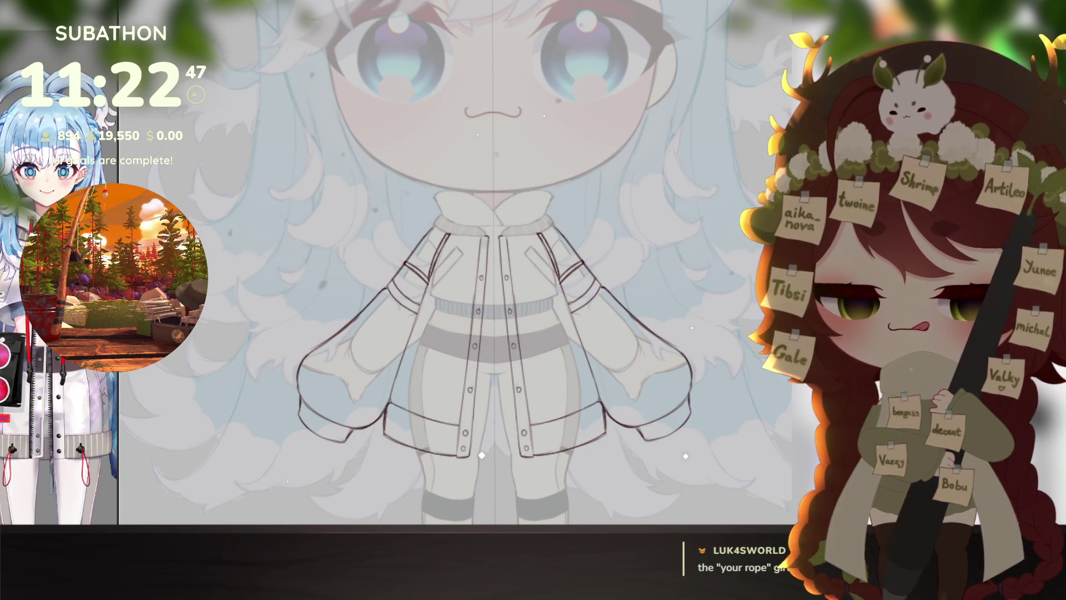
left_click(639, 398, "alt")
left_click(639, 398, "alt")
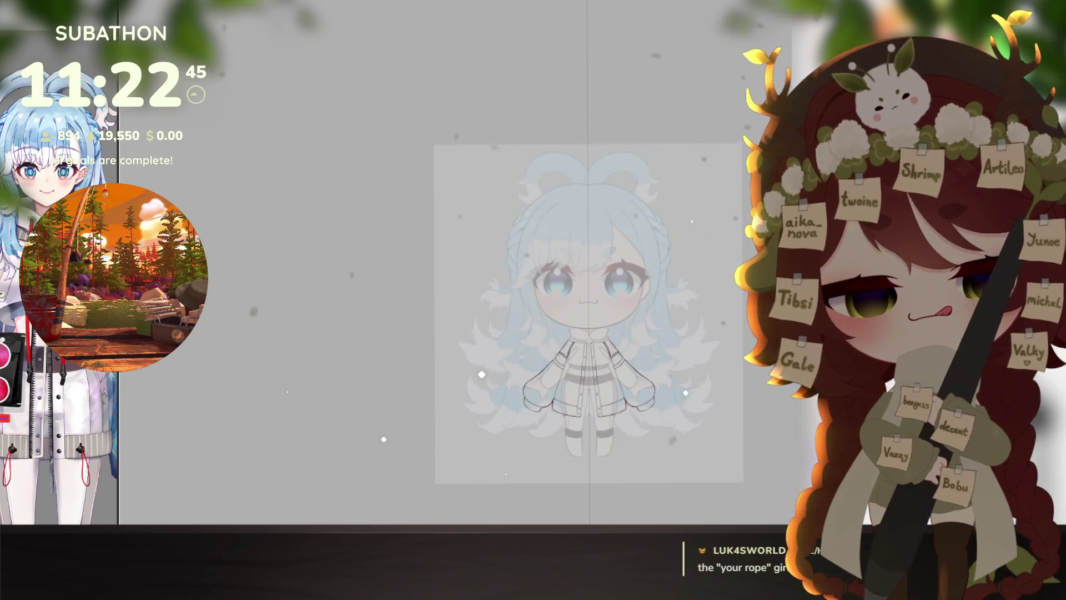
scroll(621, 440, "up", 5)
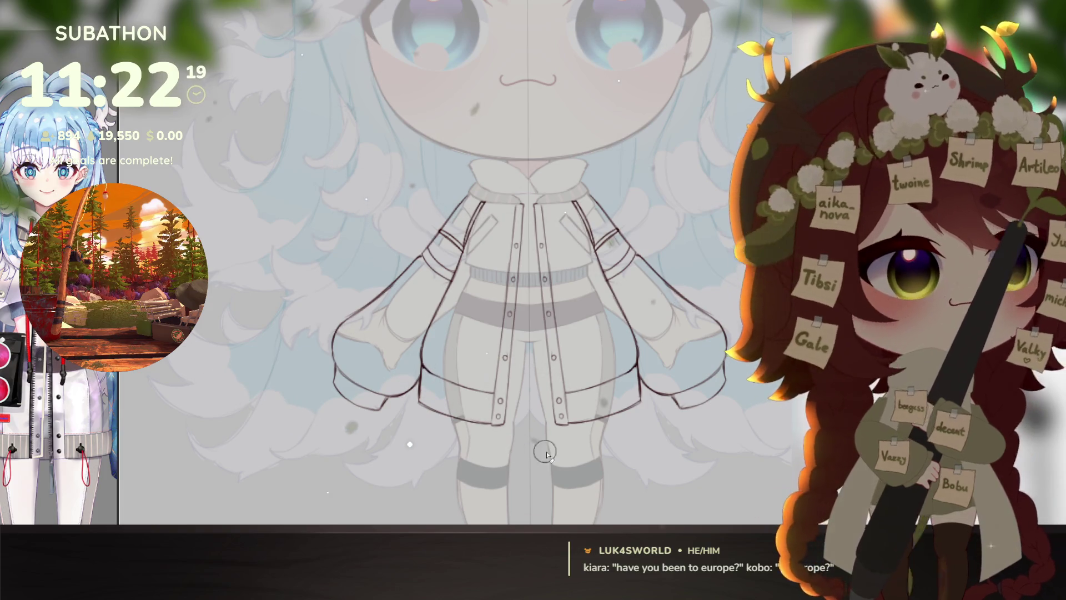
left_click_drag(607, 463, 597, 463)
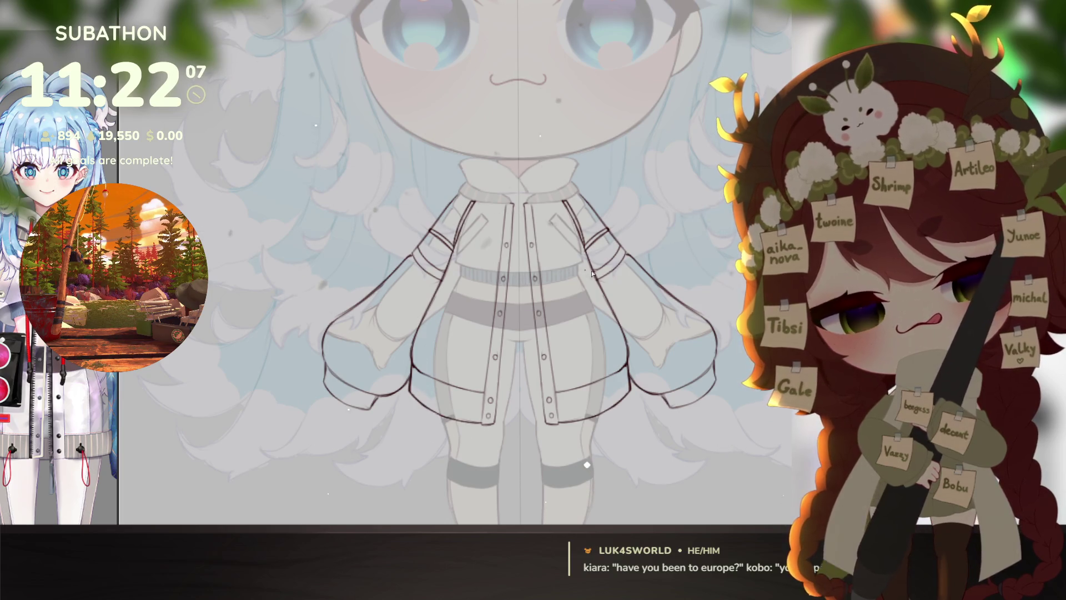
scroll(651, 437, "down", 3)
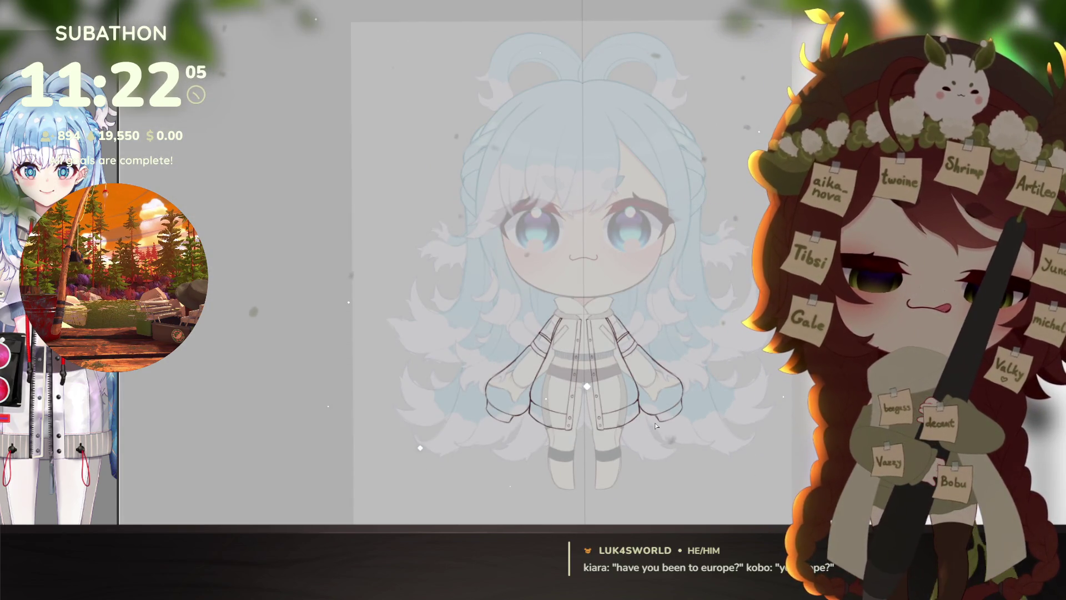
scroll(656, 426, "down", 3)
scroll(644, 422, "up", 5)
left_click_drag(635, 419, 500, 439)
scroll(407, 446, "up", 5)
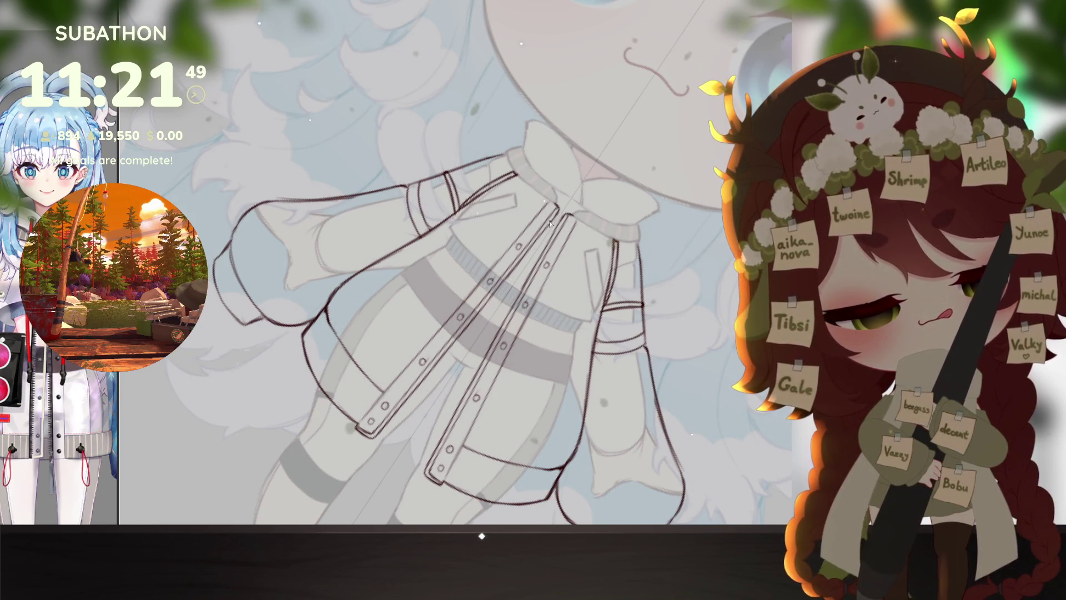
Step: Tilt the canvas toward the jacket and undo the zigzag hatching on the left placket
mouse_move(611, 267)
left_mouse_down()
mouse_move(710, 326)
mouse_move(671, 281)
mouse_move(658, 303)
mouse_move(502, 402)
left_mouse_up()
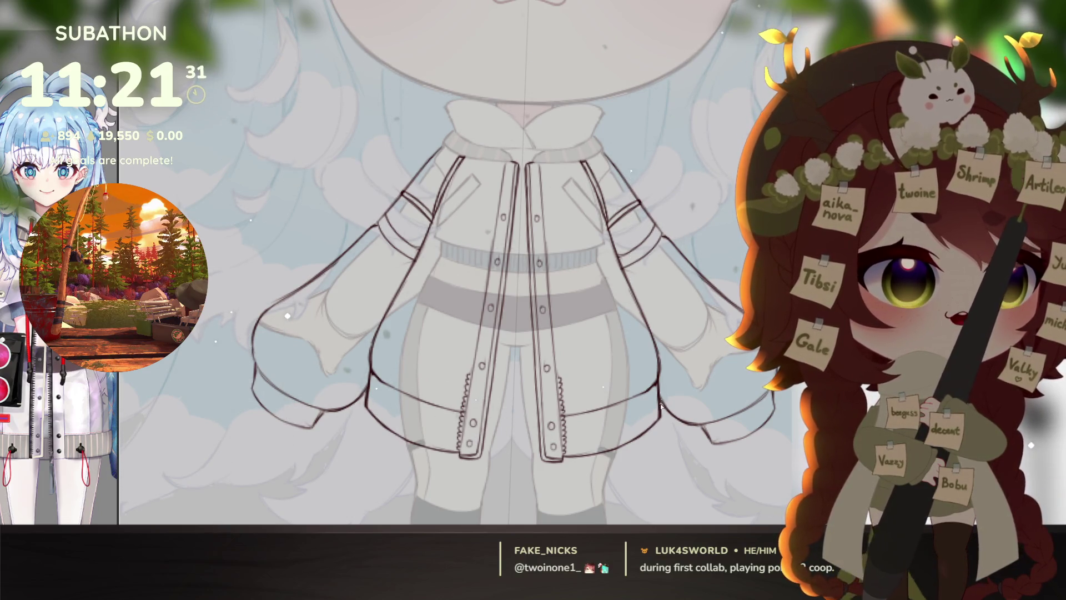
mouse_move(684, 365)
left_mouse_down()
mouse_move(580, 432)
mouse_move(559, 430)
left_mouse_up()
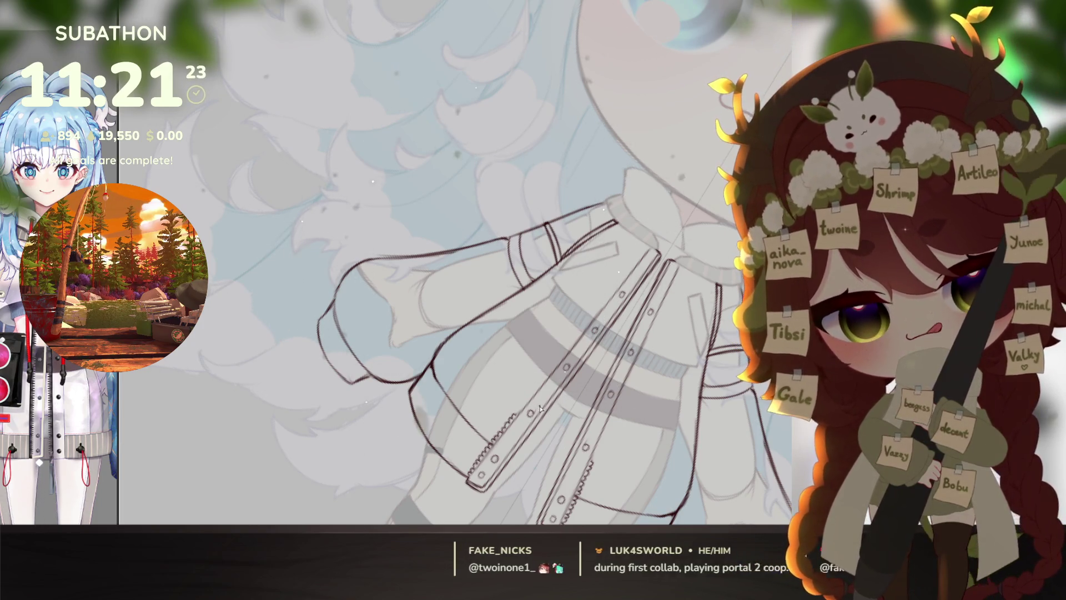
key("ctrl+z")
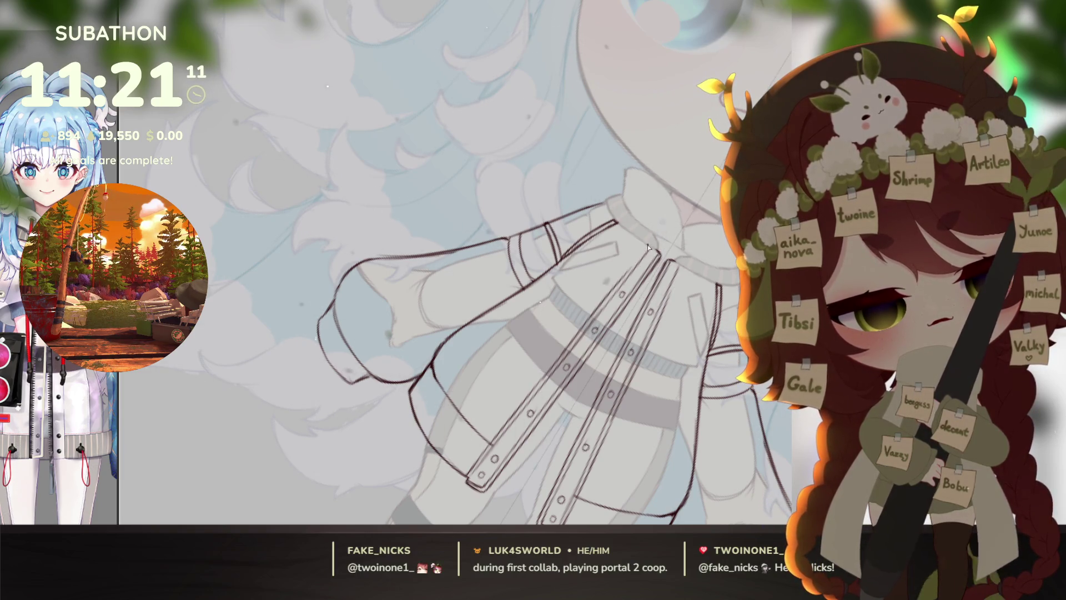
Step: Return the canvas upright and zoom in on the jacket's lower half
left_click_drag(645, 251, 738, 310)
key("ctrl+0")
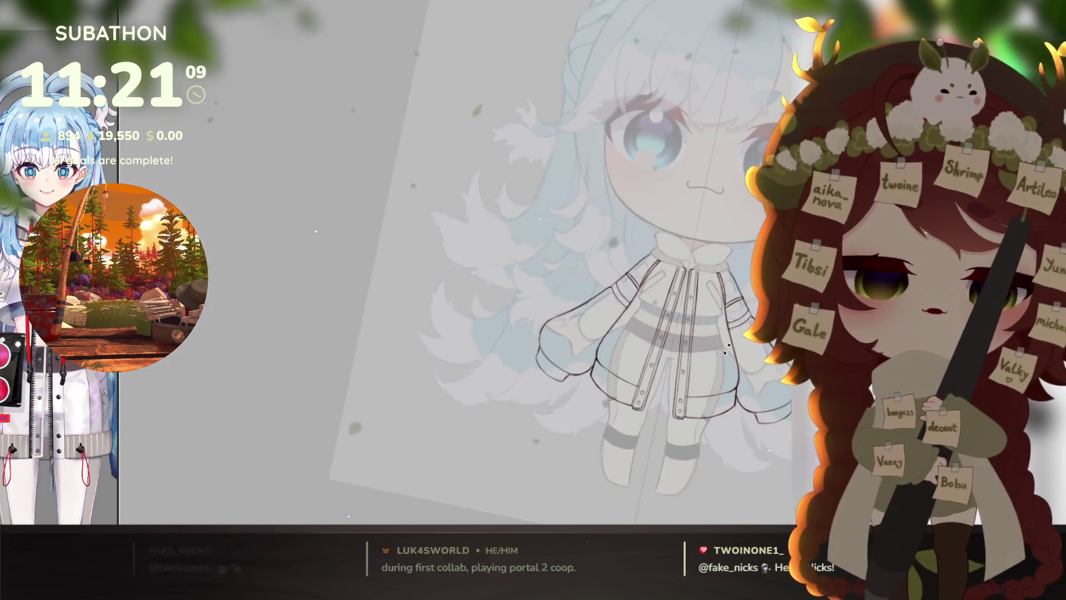
left_click(626, 386)
left_click_drag(626, 386, 649, 409)
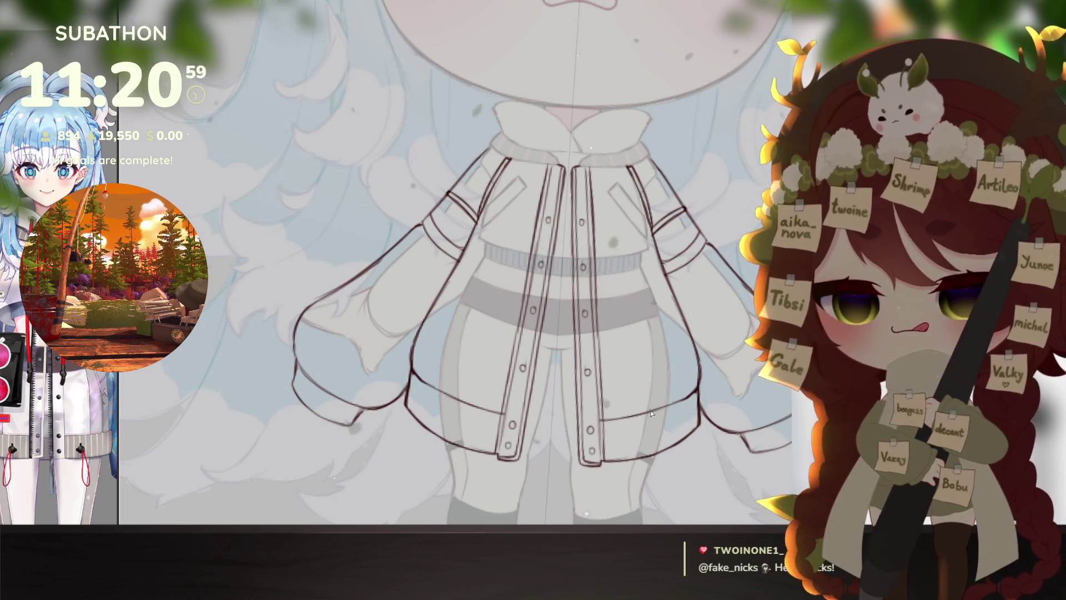
scroll(642, 455, "up", 1)
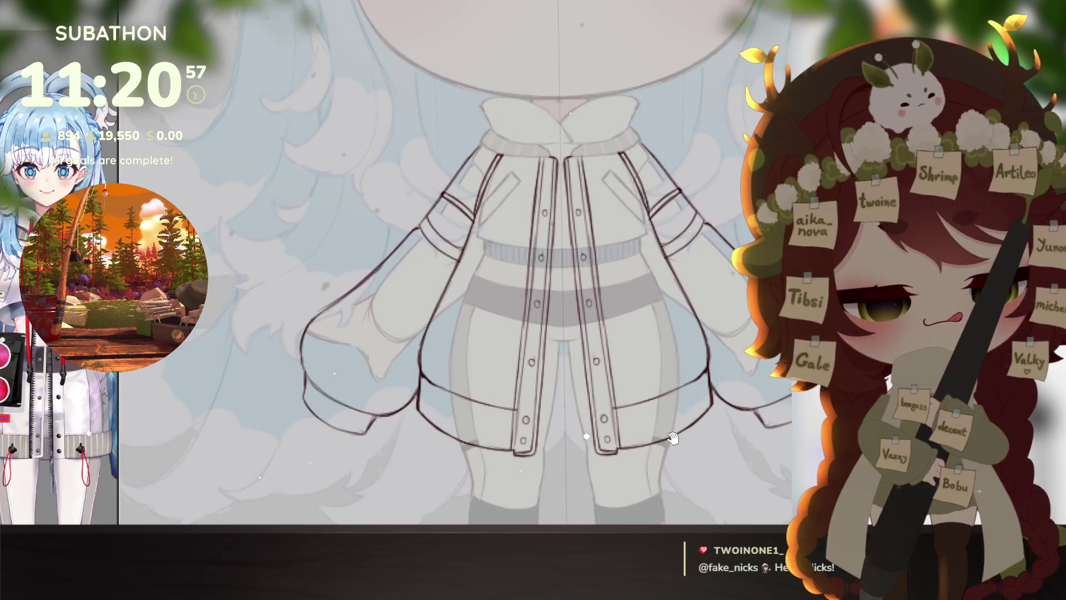
left_click_drag(661, 435, 683, 422)
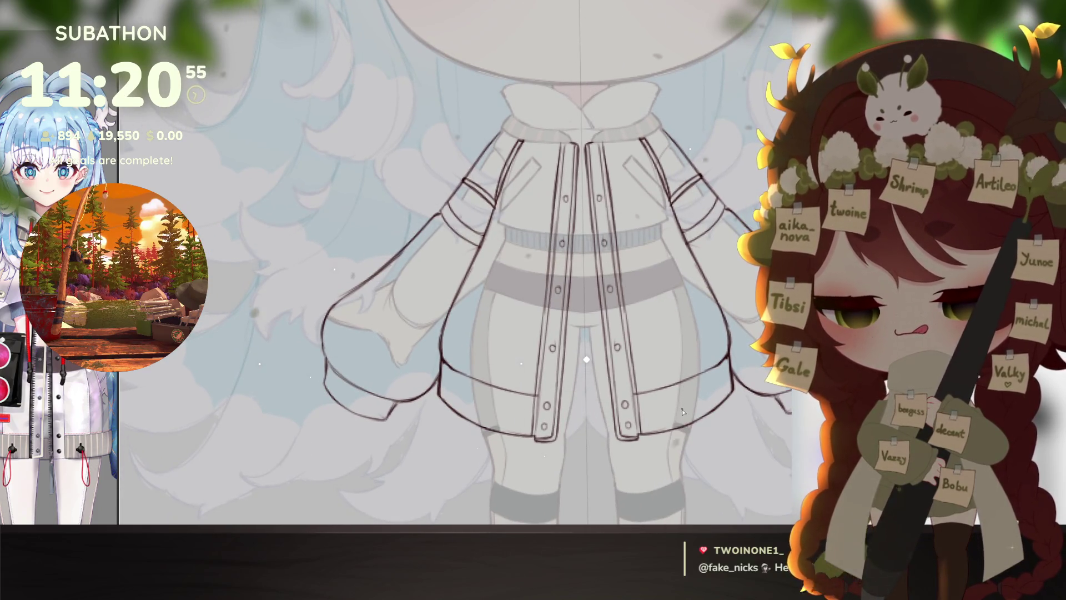
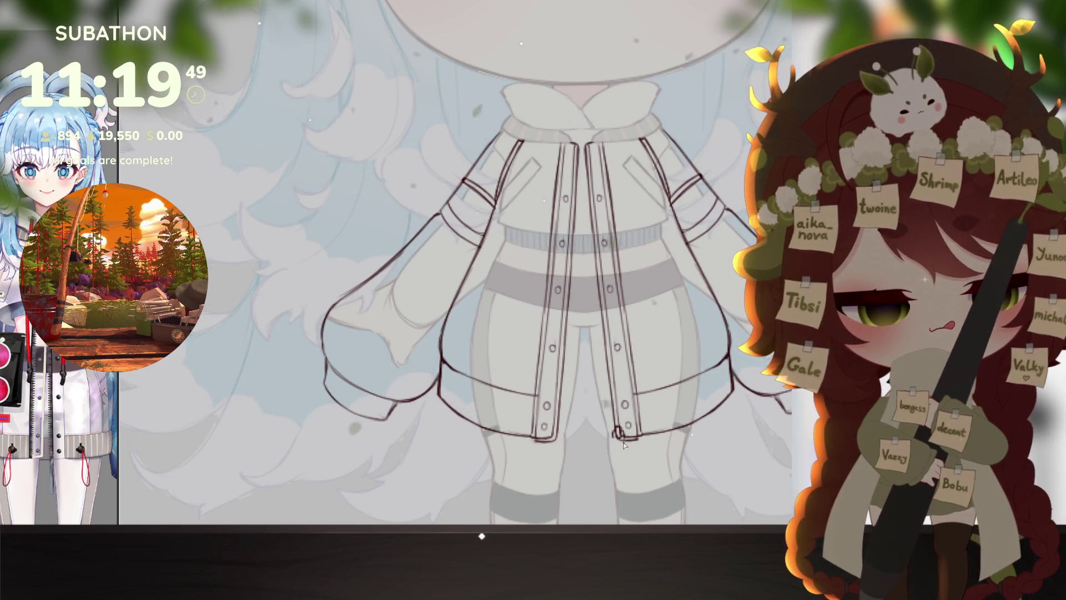
Step: Draw the zipper pull as a long narrow tab hanging below the jacket hem, then view the whole page
scroll(623, 439, "down", 2)
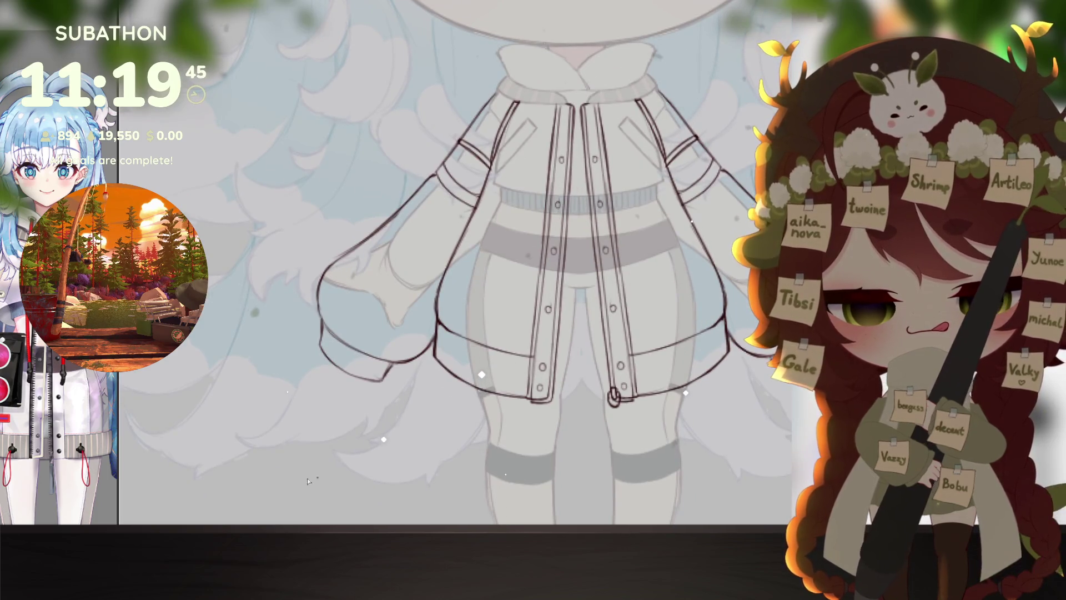
left_click_drag(117, 389, 215, 389)
scroll(146, 465, "up", 3)
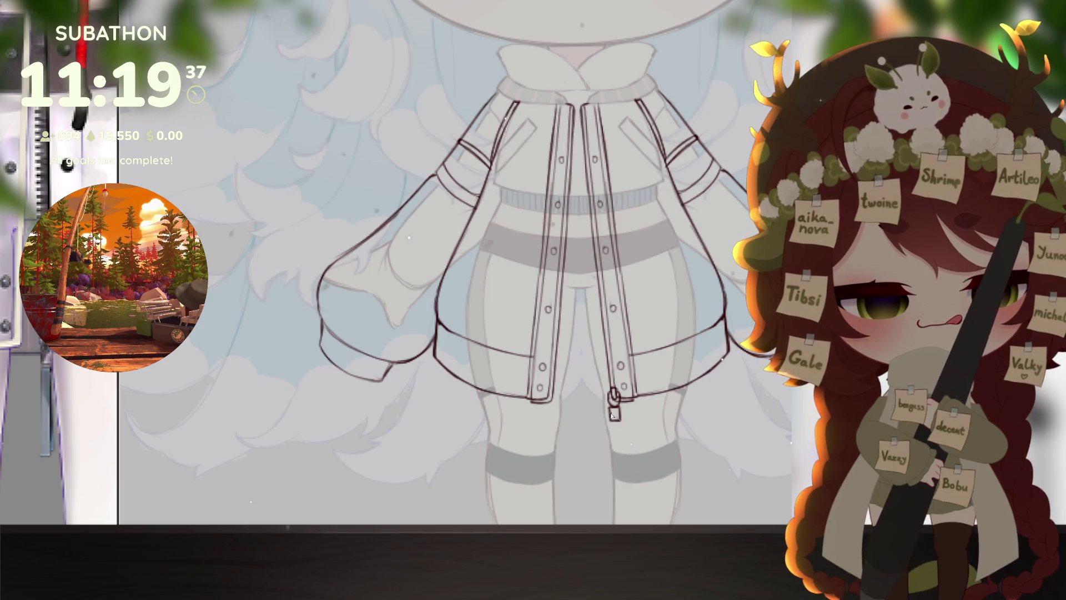
left_click_drag(610, 483, 606, 449)
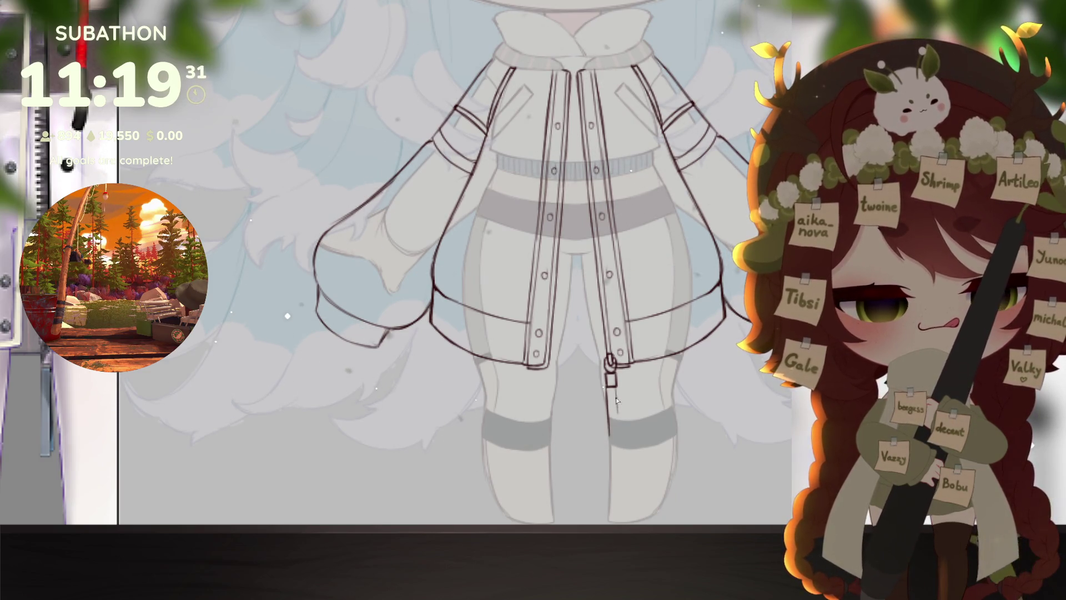
left_click_drag(620, 429, 607, 393)
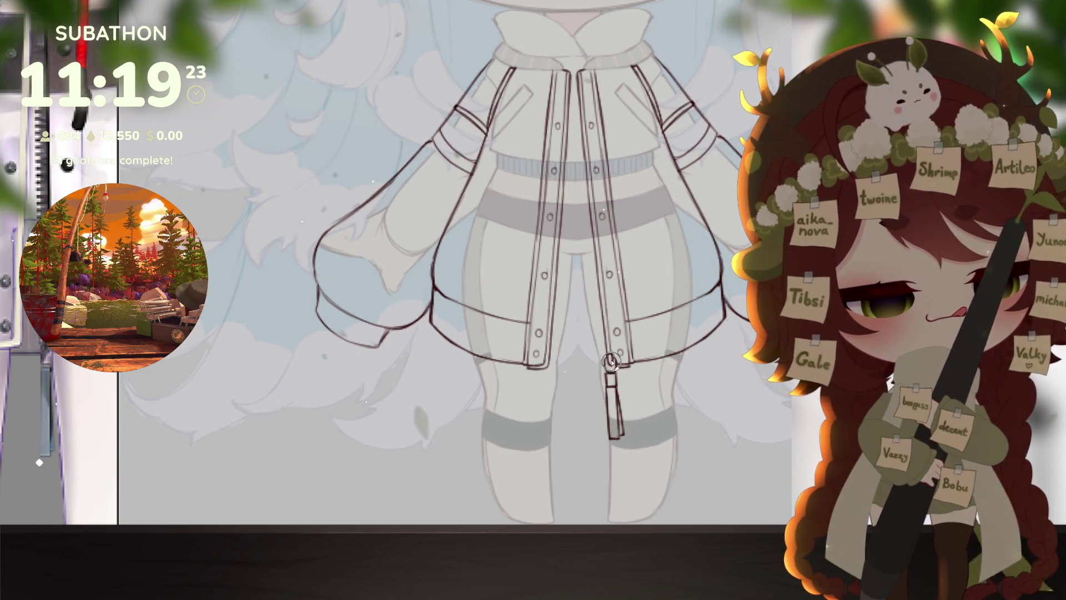
key("ctrl+0")
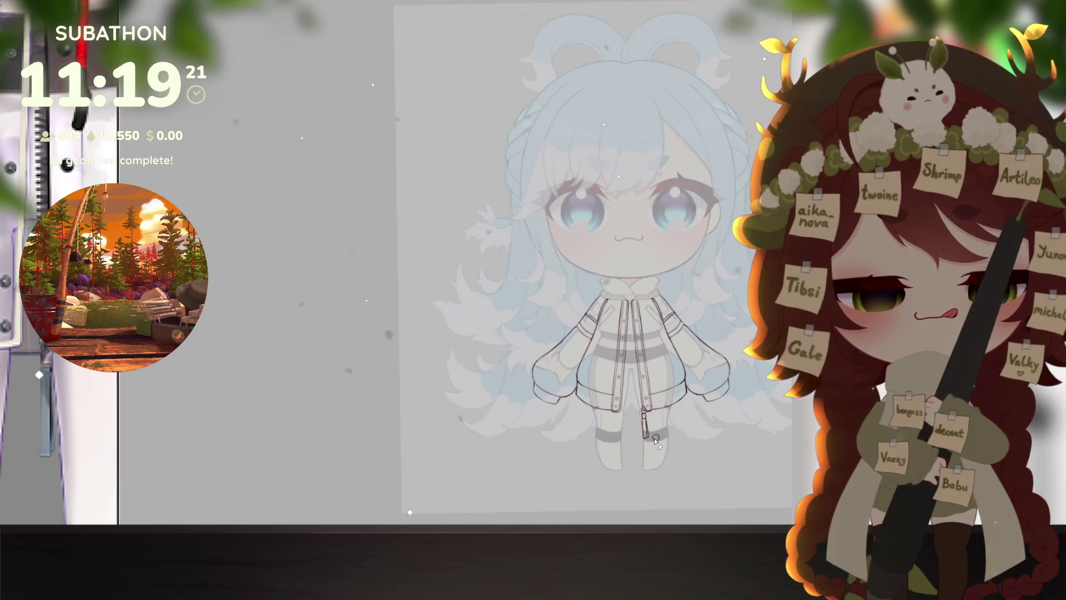
scroll(656, 440, "up", 3)
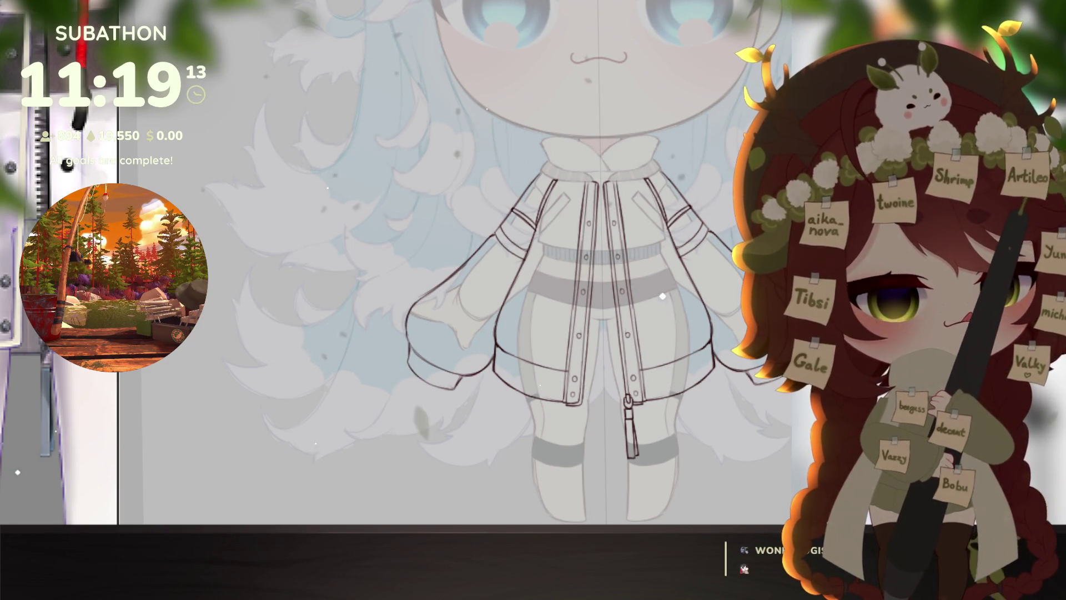
Step: Erase the snap rings' tops and add mirrored cat-ear bumps to both hem toggles
scroll(646, 375, "up", 3)
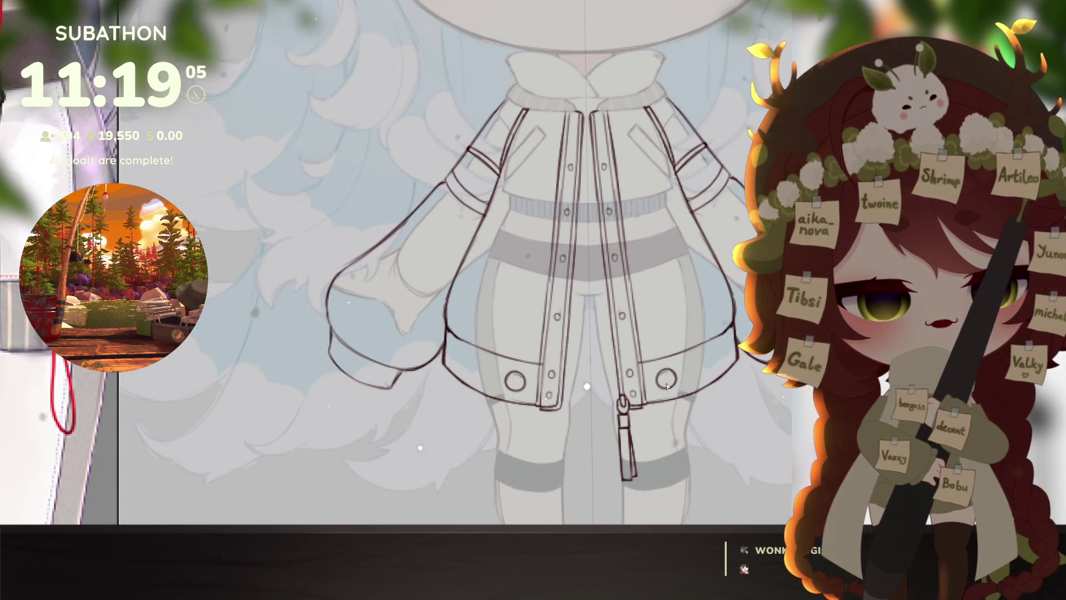
left_click_drag(659, 376, 662, 369)
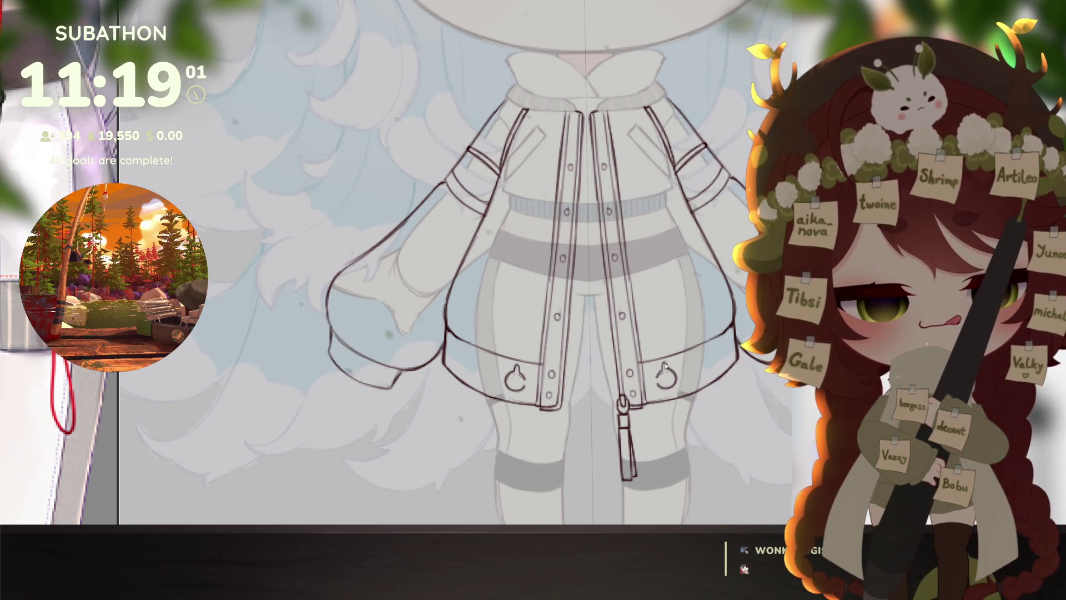
mouse_move(667, 369)
left_mouse_down()
mouse_move(656, 386)
mouse_move(671, 380)
left_mouse_up()
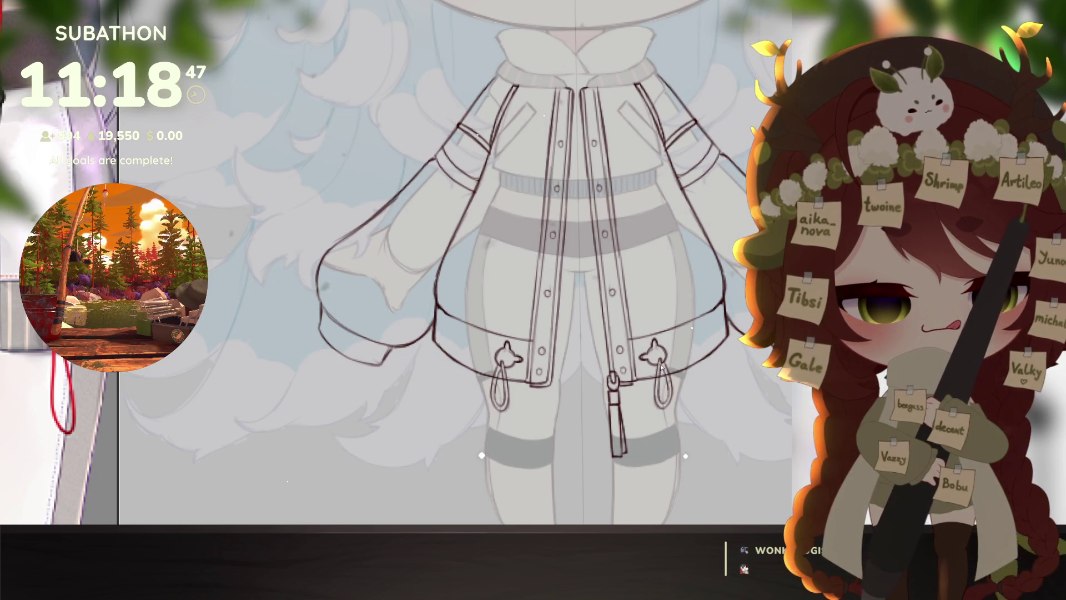
scroll(678, 395, "down", 4)
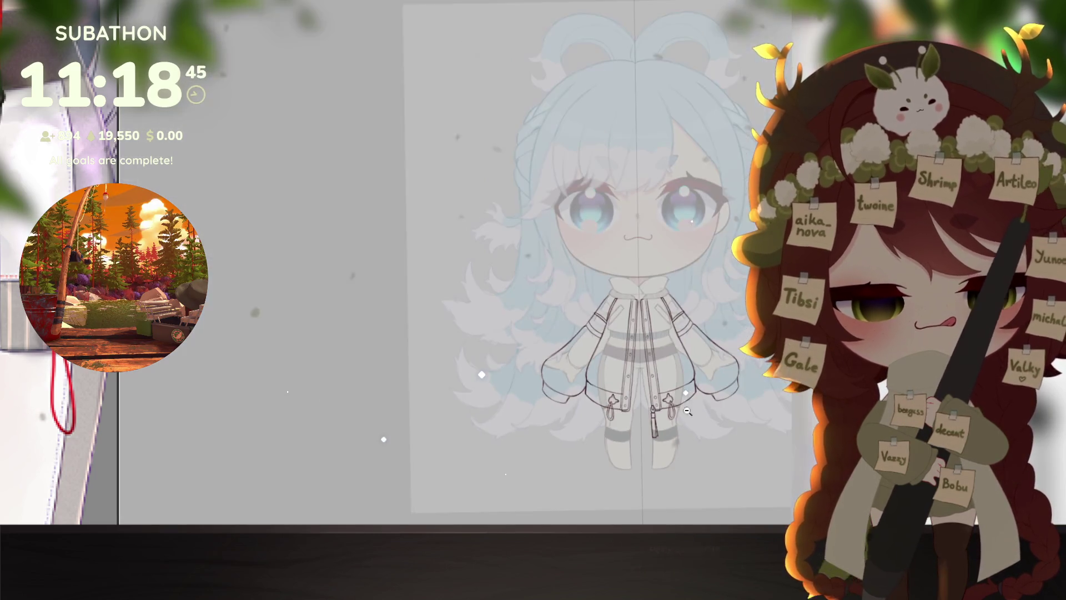
scroll(686, 414, "up", 3)
scroll(689, 445, "down", 3)
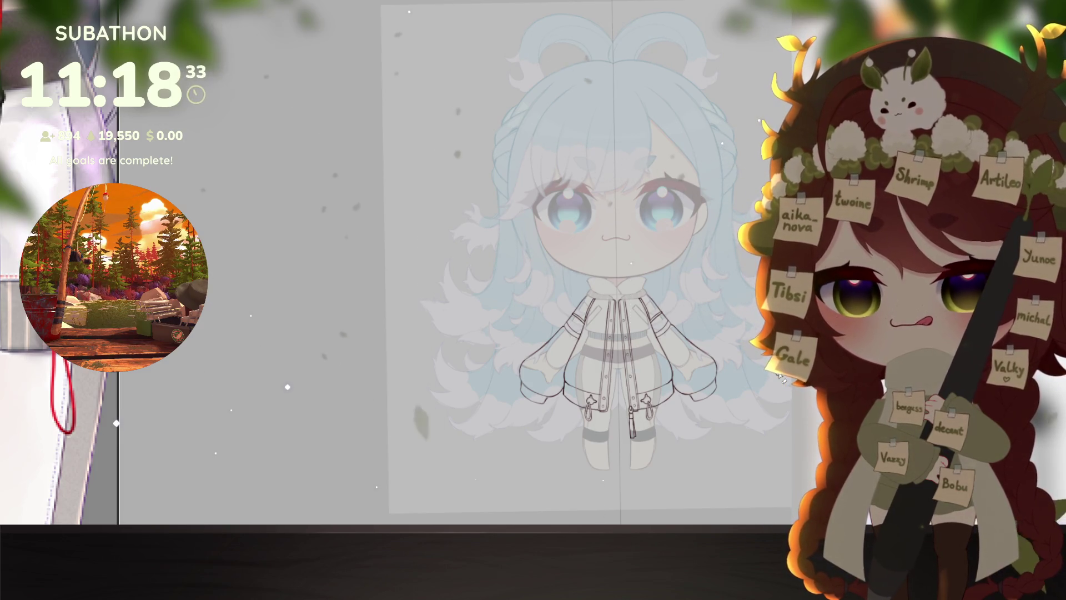
mouse_move(48, 447)
scroll(130, 449, "down", 3)
scroll(130, 449, "up", 5)
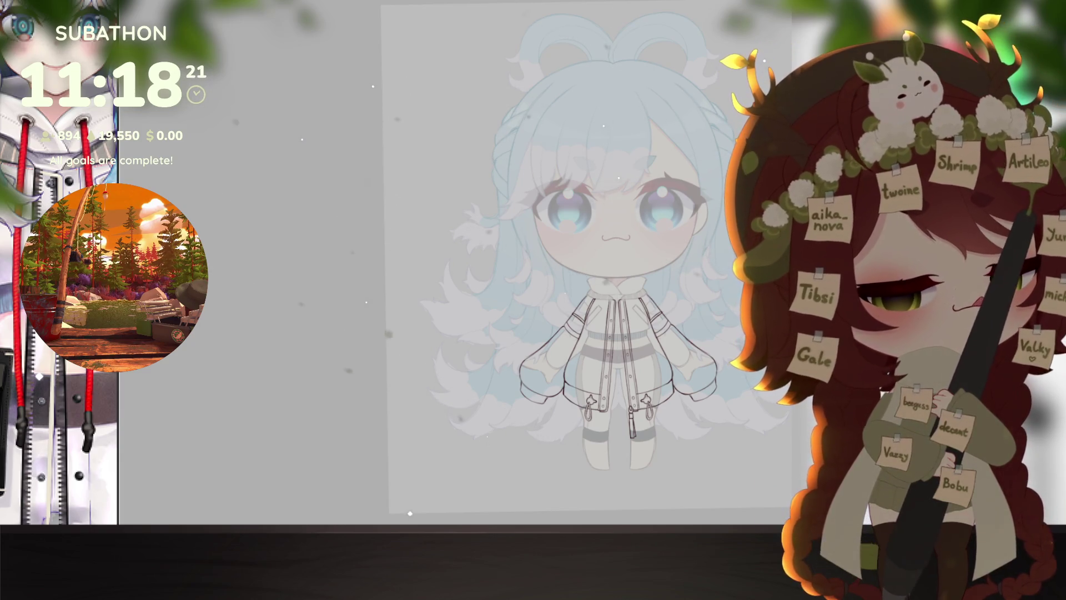
scroll(664, 403, "up", 5)
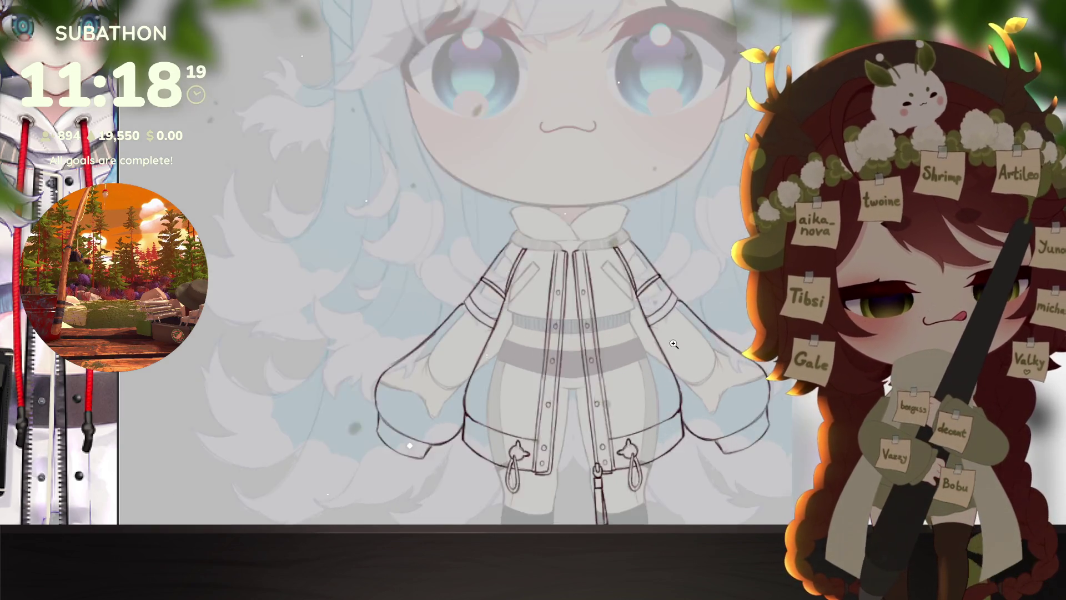
left_click(80, 458)
scroll(80, 458, "down", 3)
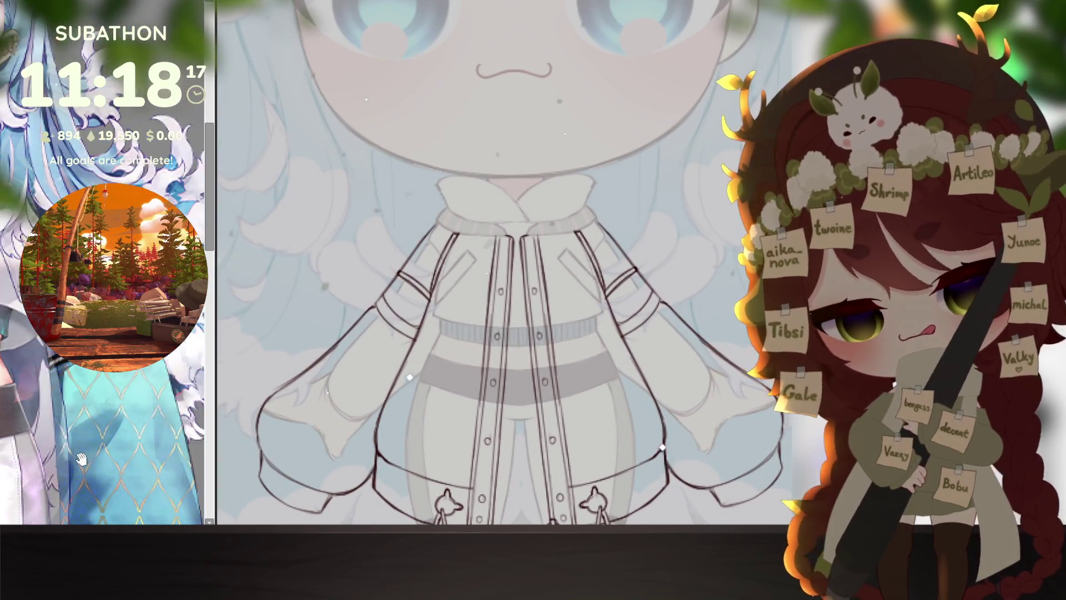
left_click(632, 272)
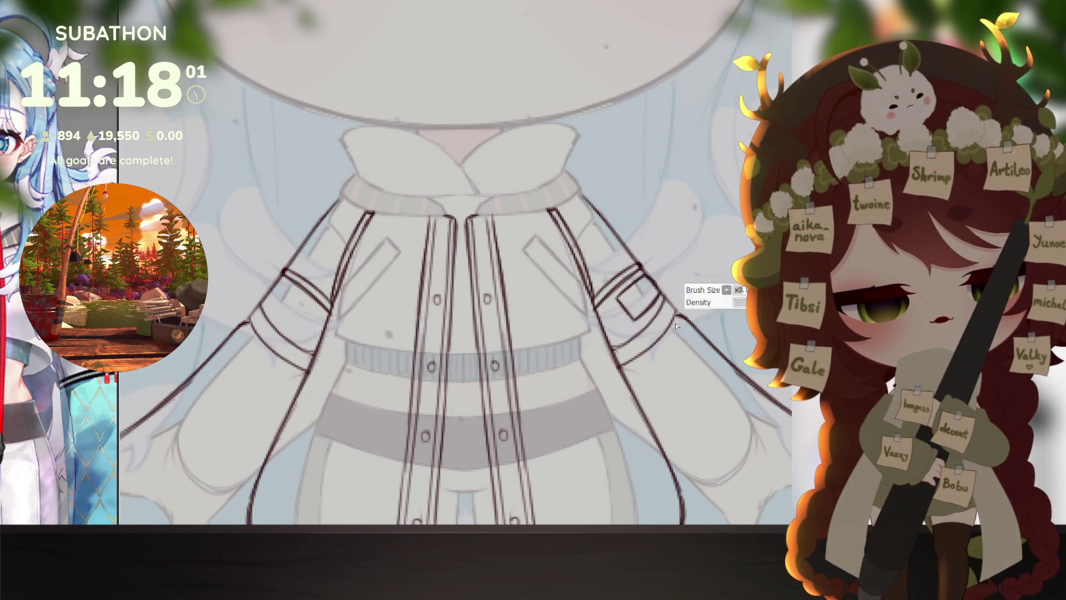
scroll(646, 279, "down", 3)
left_click_drag(119, 498, 215, 497)
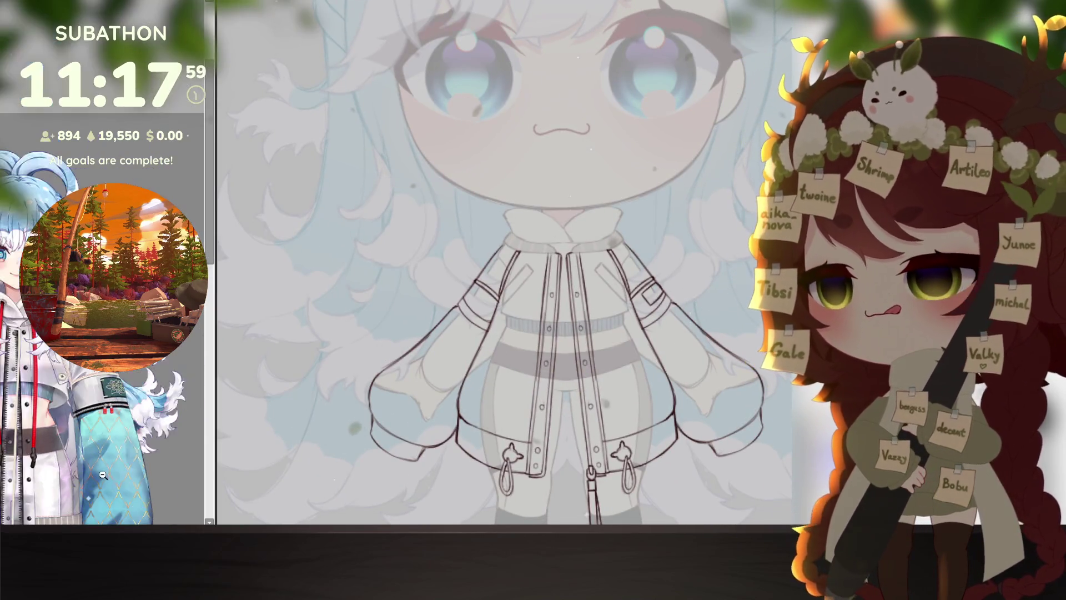
left_click_drag(662, 453, 677, 434)
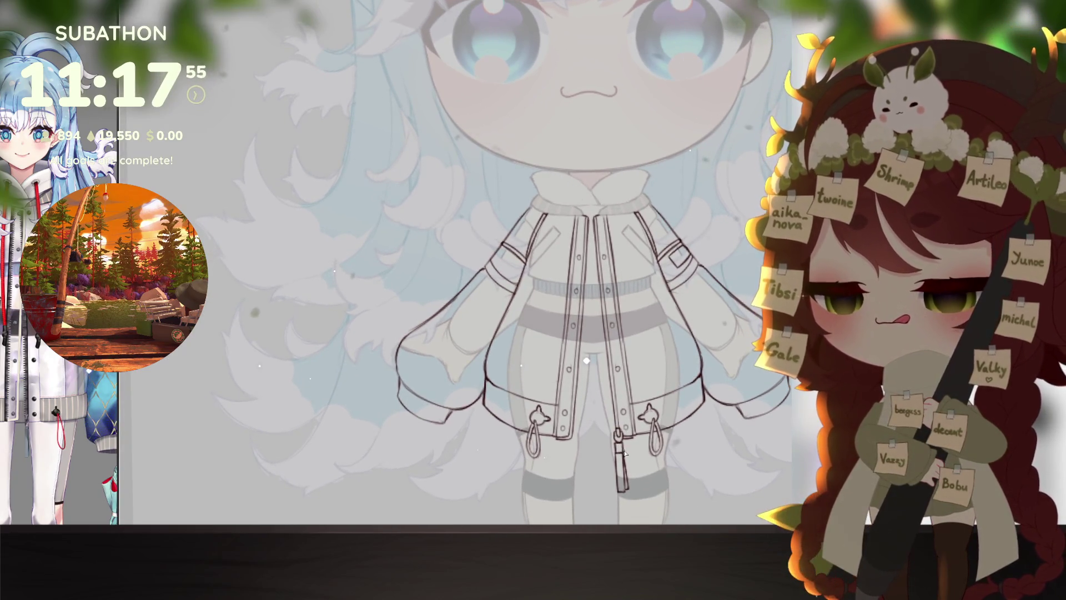
scroll(606, 411, "up", 5)
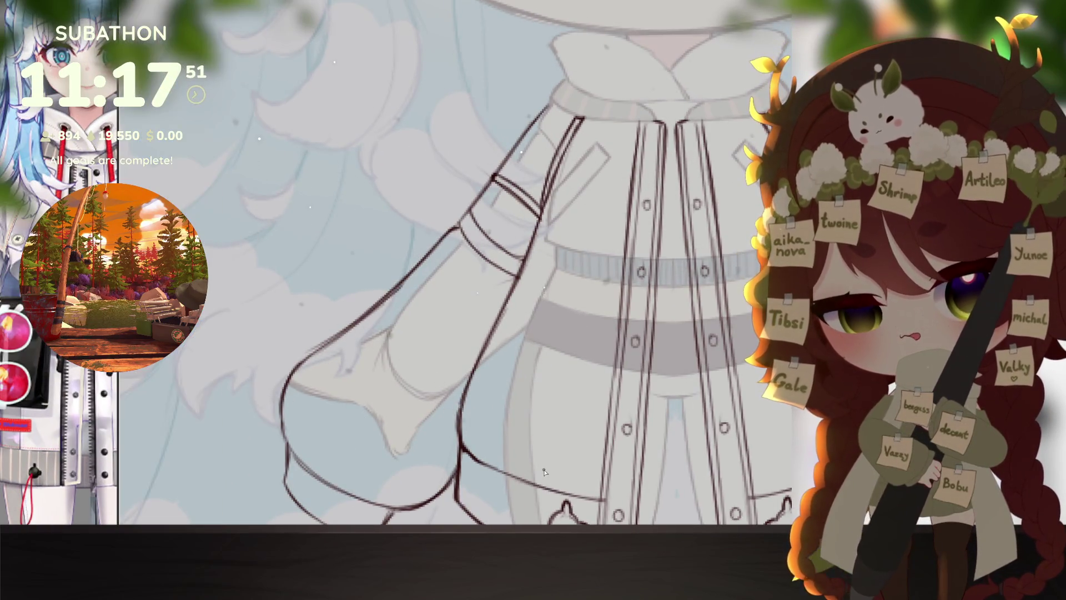
Step: Tilt the canvas and draw the two strap tabs: a longer lower strap and a closed upper strap
key("minus")
key("minus")
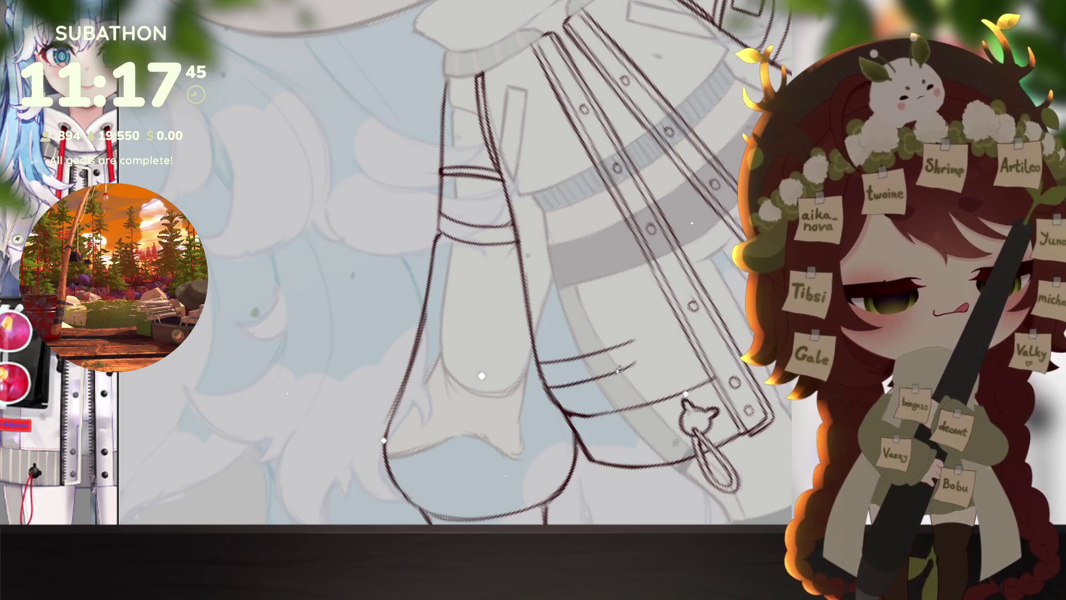
key("ctrl+z")
mouse_move(550, 388)
left_mouse_down()
mouse_move(637, 366)
mouse_move(585, 356)
left_mouse_up()
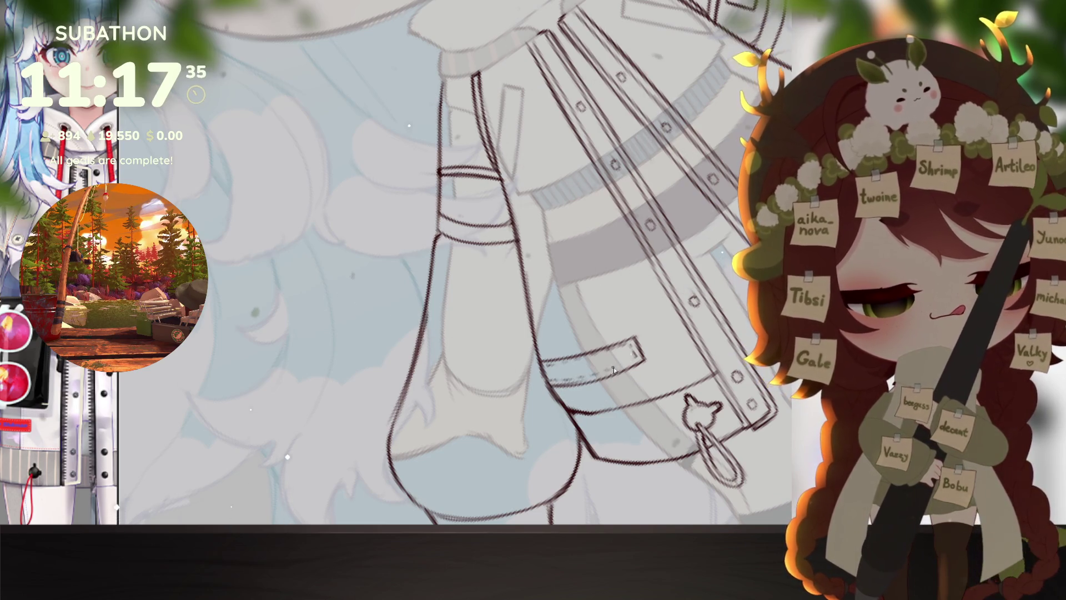
left_click_drag(661, 360, 649, 439)
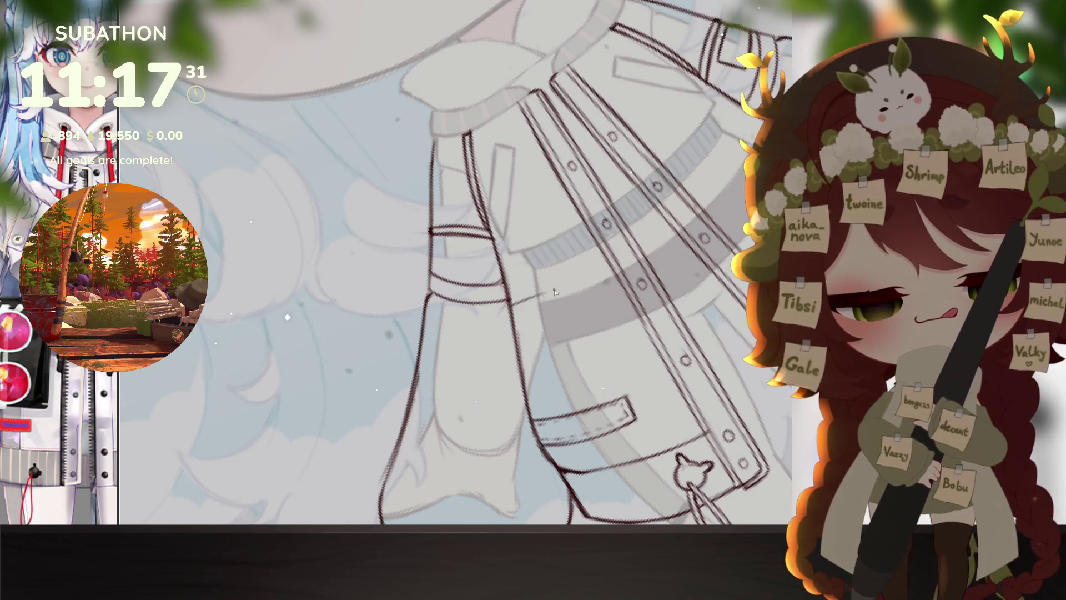
left_click_drag(510, 306, 584, 273)
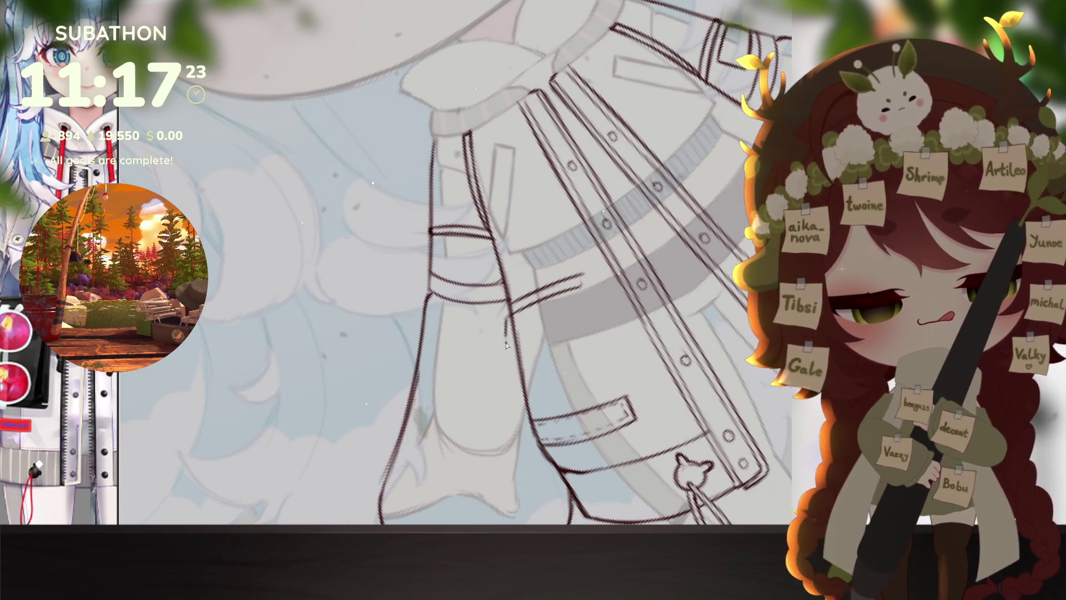
left_click_drag(506, 347, 580, 317)
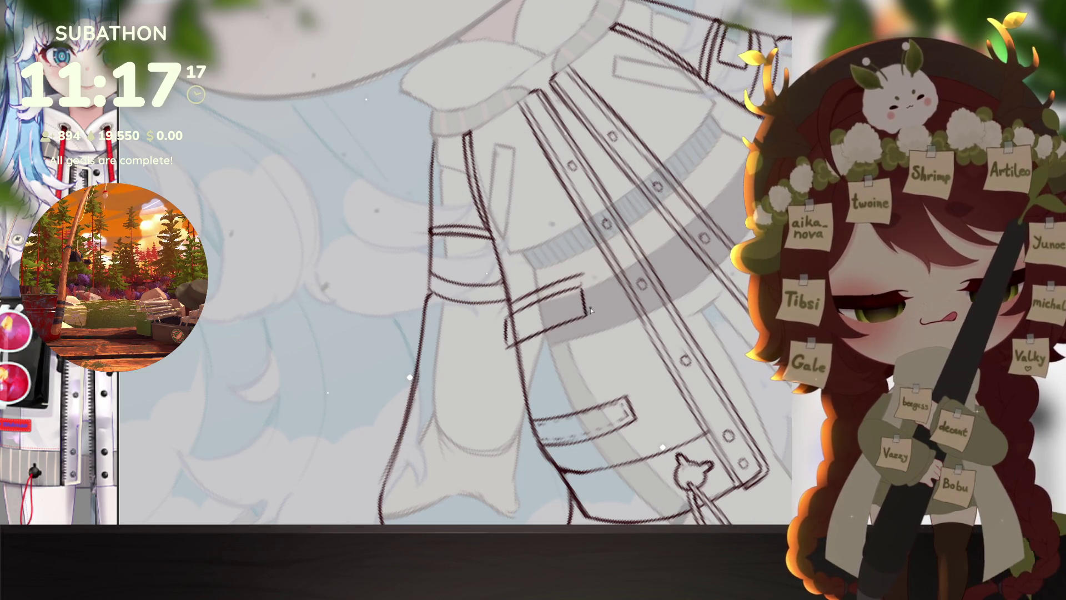
left_click_drag(583, 288, 585, 316)
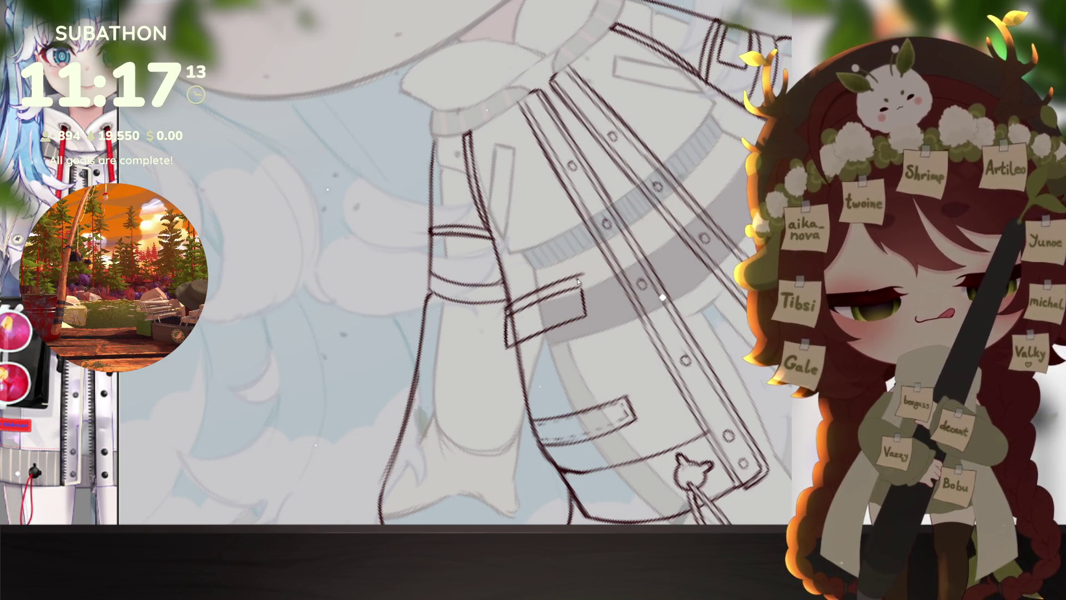
Step: Draw the pocket's side and bottom edges below the straps, then lasso the lower strap
mouse_move(642, 340)
left_mouse_down()
mouse_move(584, 312)
mouse_move(573, 274)
mouse_move(563, 358)
left_mouse_up()
left_click_drag(476, 336, 479, 368)
key("ctrl+z")
left_click_drag(500, 381, 575, 358)
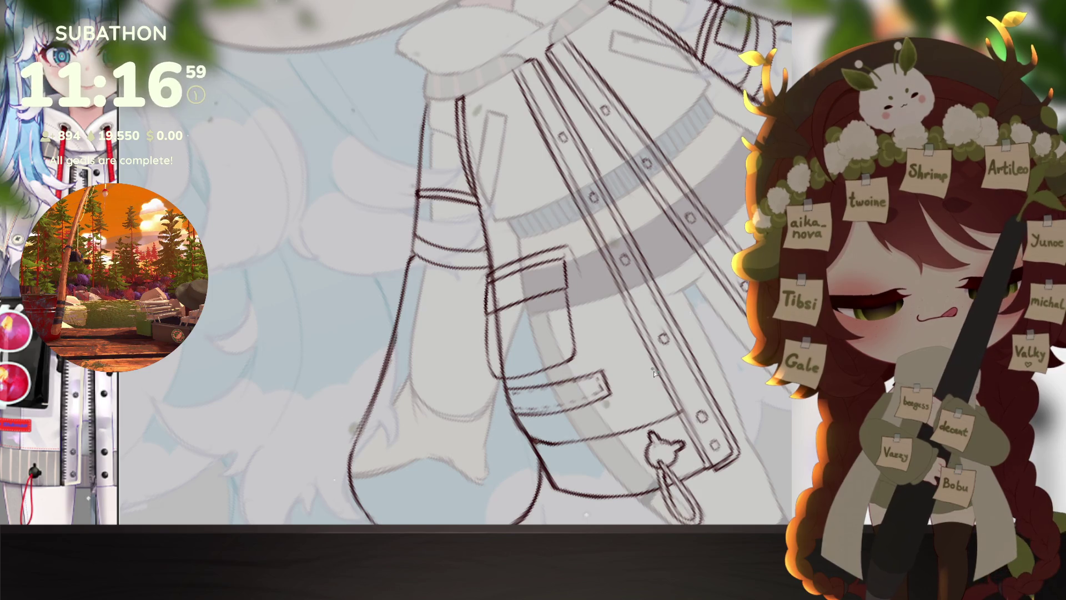
mouse_move(602, 361)
left_mouse_down()
mouse_move(528, 434)
mouse_move(633, 395)
left_mouse_up()
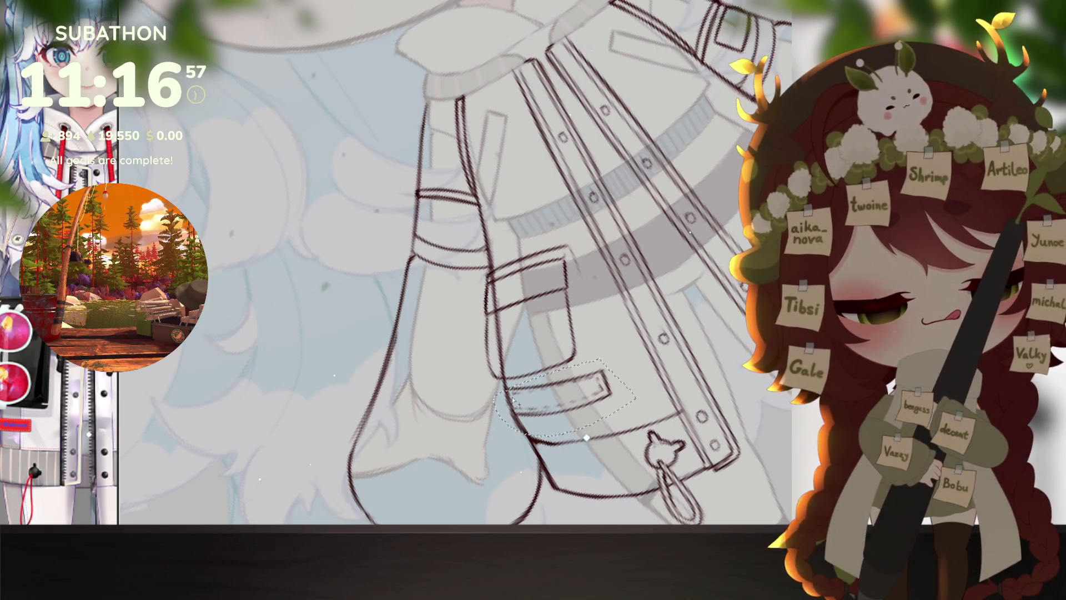
Step: Shift the lower strap slightly down and right, then draw a side line down the pocket
key("ctrl+t")
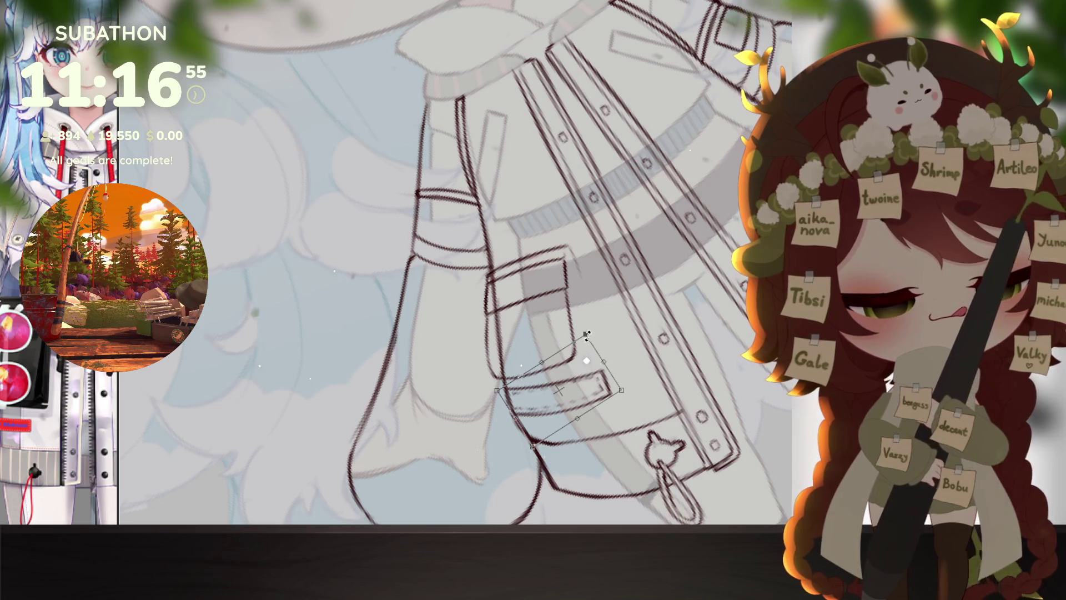
left_click_drag(577, 381, 585, 404)
key("Return")
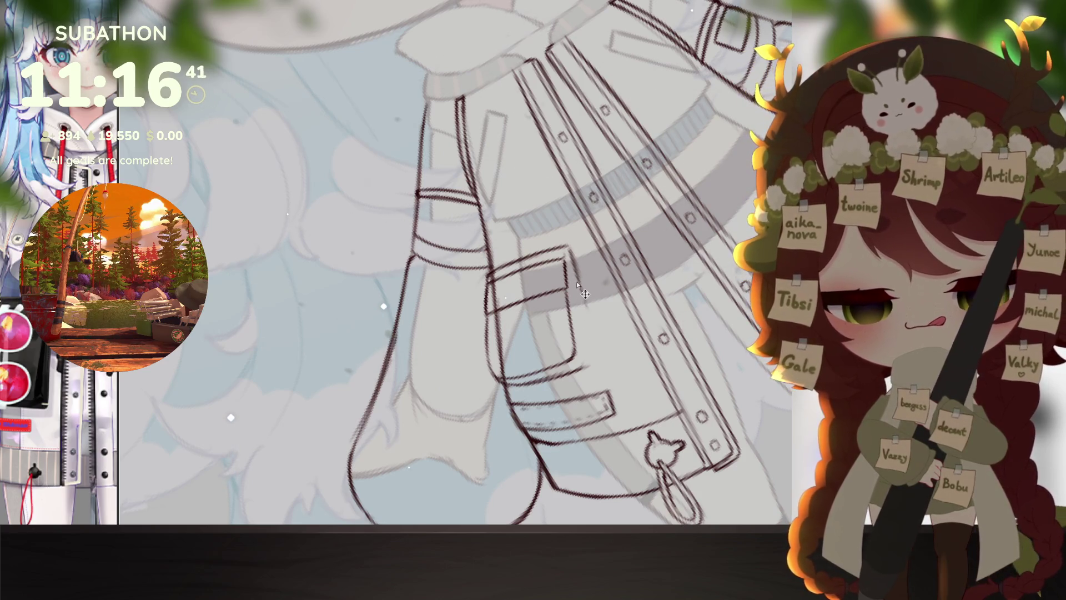
left_click_drag(569, 251, 596, 362)
scroll(674, 353, "down", 5)
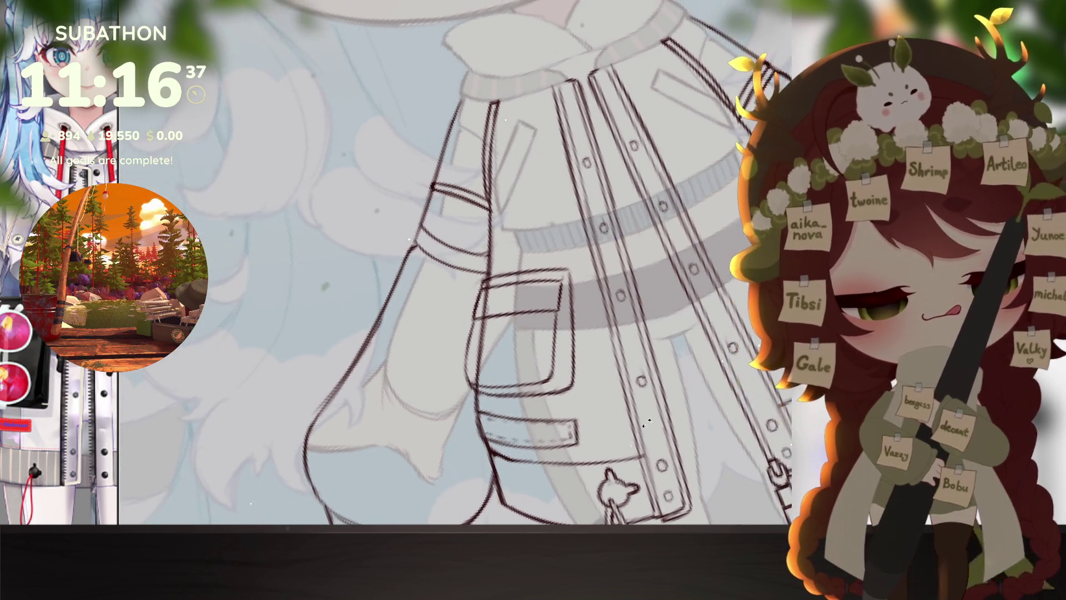
Step: Select the pocket and rotate it to a steeper tilt on the jacket's left front
scroll(654, 412, "down", 2)
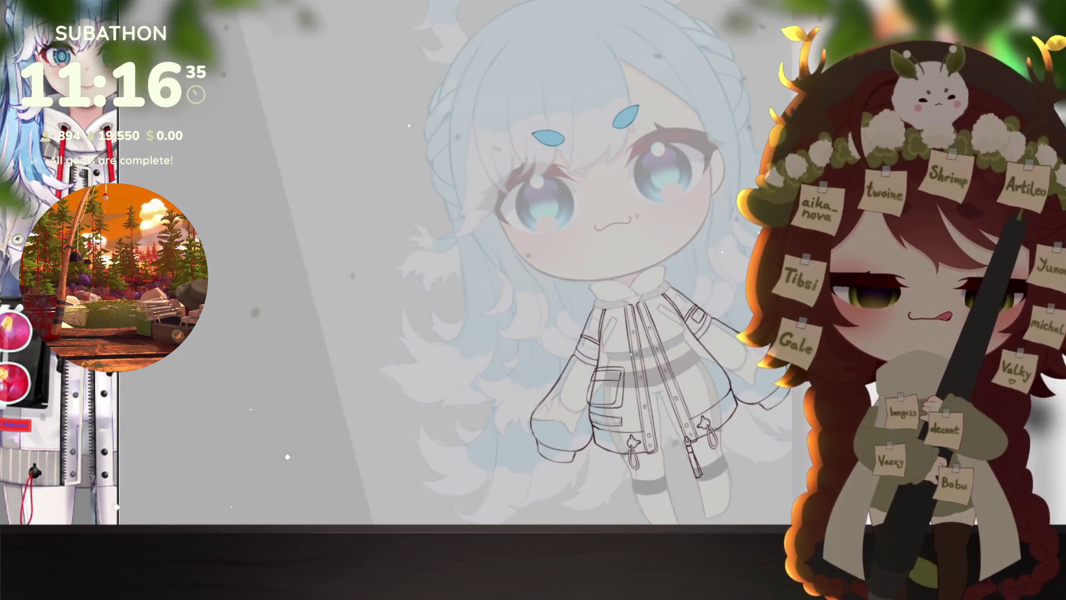
scroll(630, 337, "up", 6)
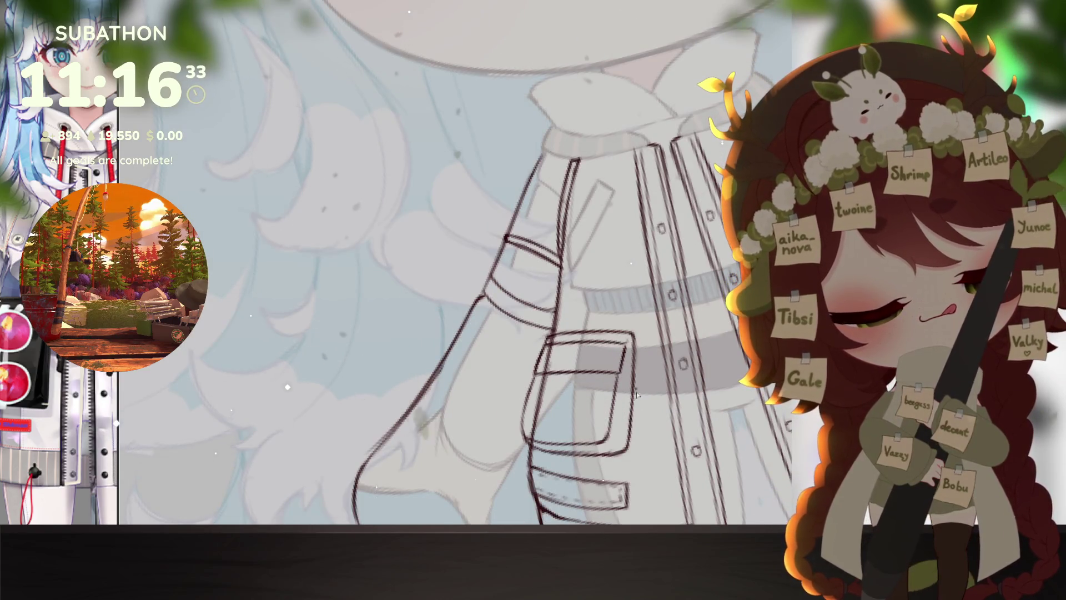
scroll(631, 336, "down", 2)
mouse_move(572, 271)
left_mouse_down()
mouse_move(502, 388)
mouse_move(689, 269)
left_mouse_up()
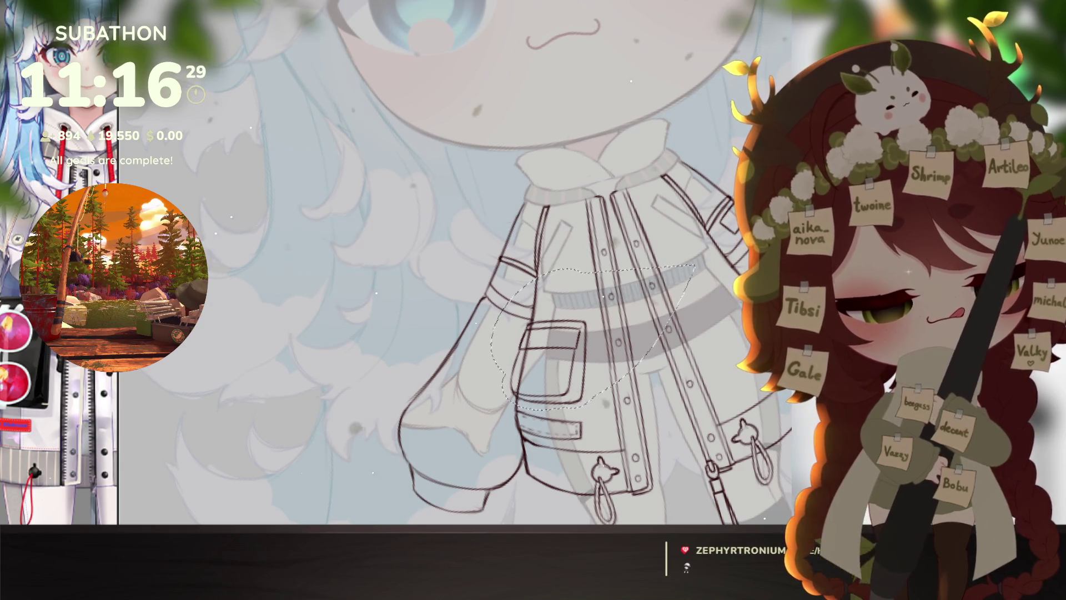
key("ctrl+t")
key("Return")
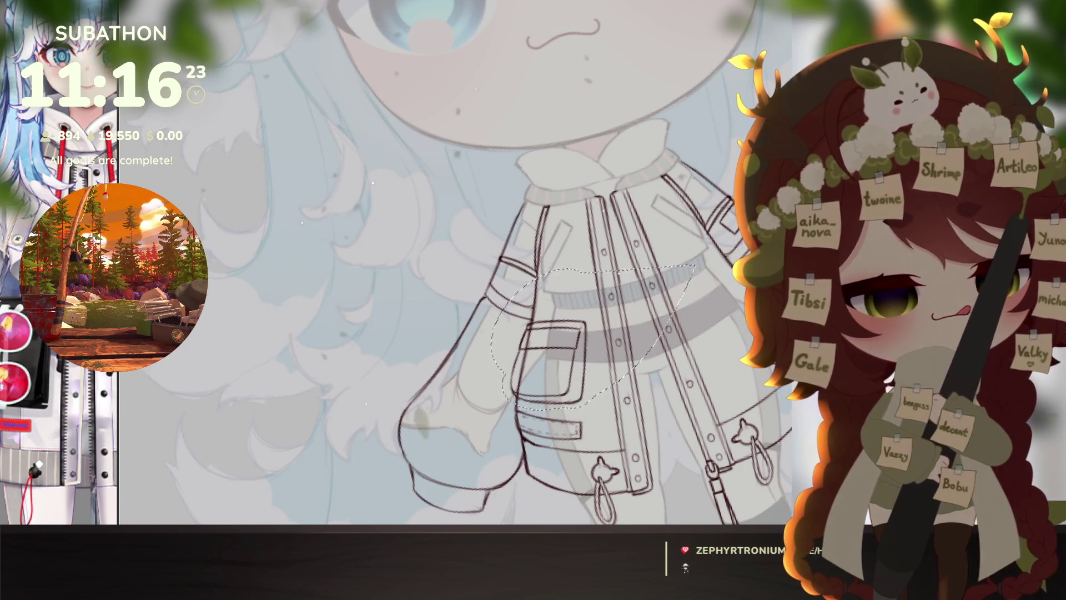
key("ctrl+t")
left_click_drag(584, 307, 591, 298)
key("Return")
scroll(703, 415, "down", 5)
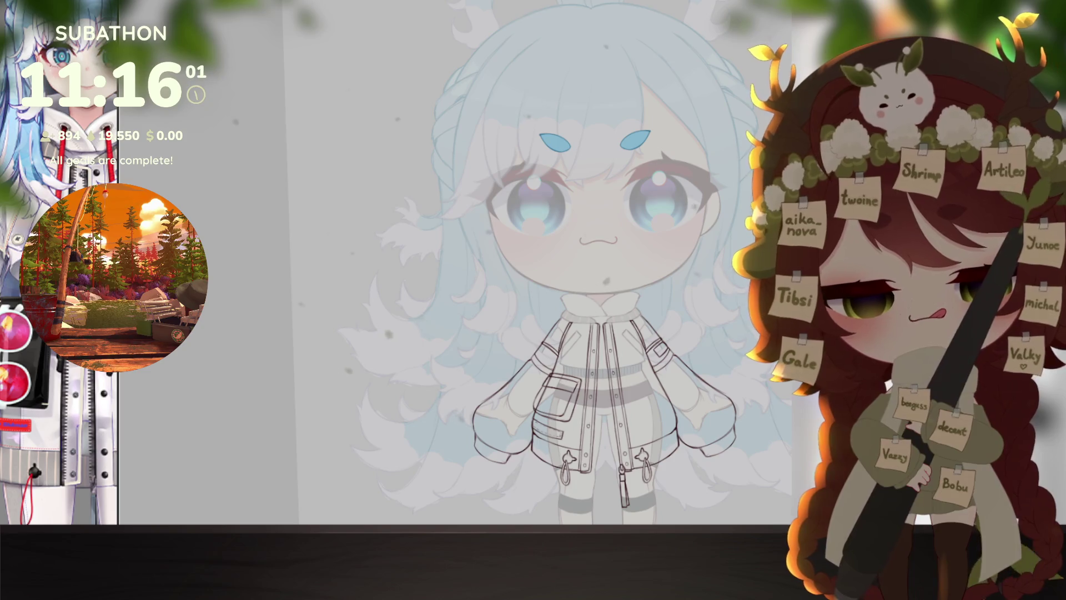
scroll(532, 425, "up", 3)
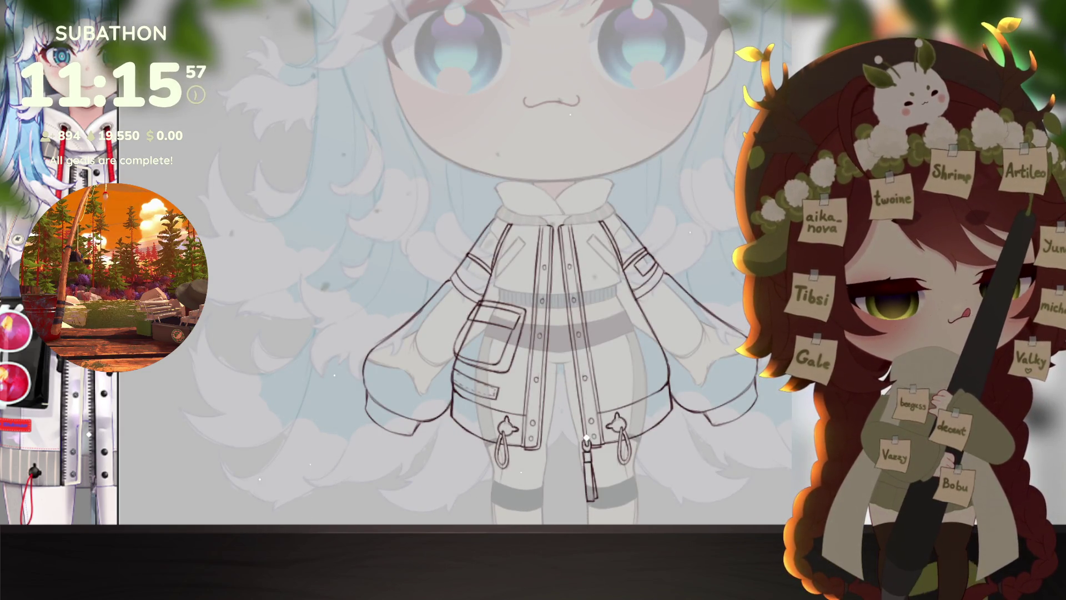
Step: Select the pocket with an inverted magic-wand selection and fill it dark grey
left_click(700, 382)
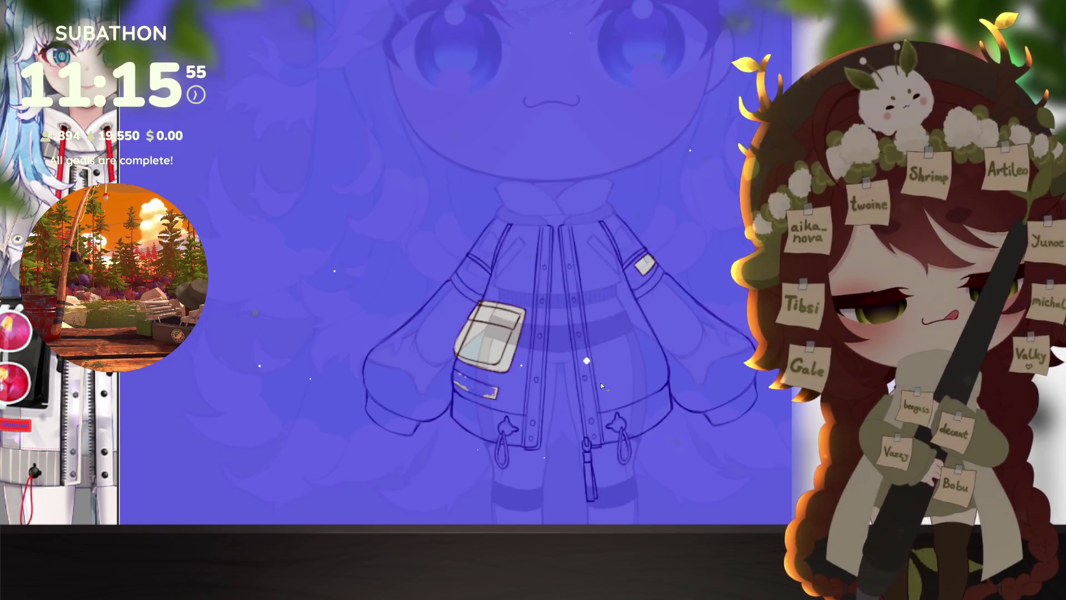
key("ctrl+shift+i")
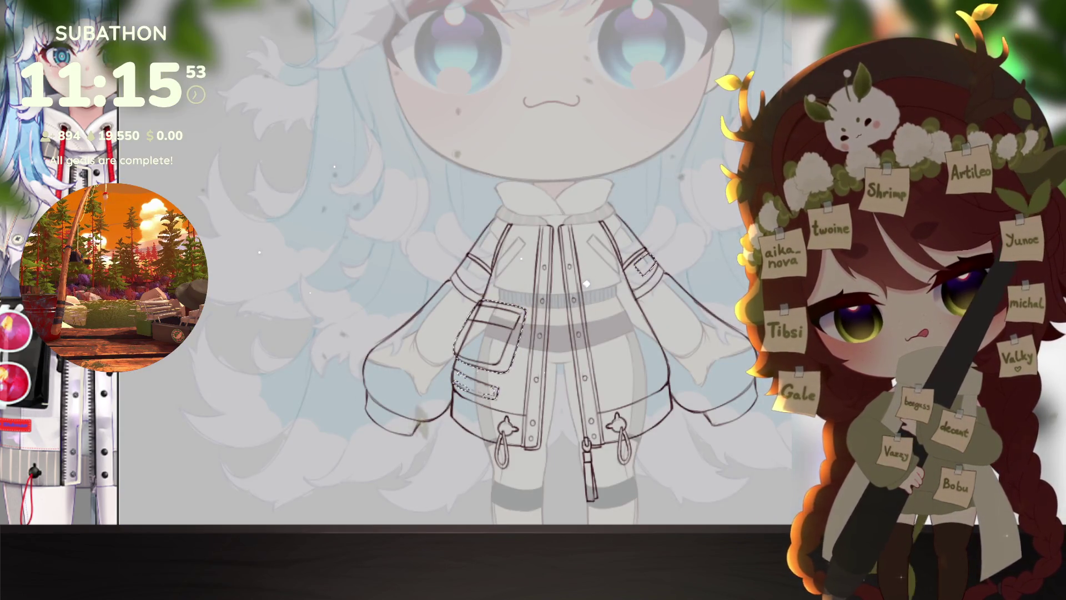
key("alt+BackSpace")
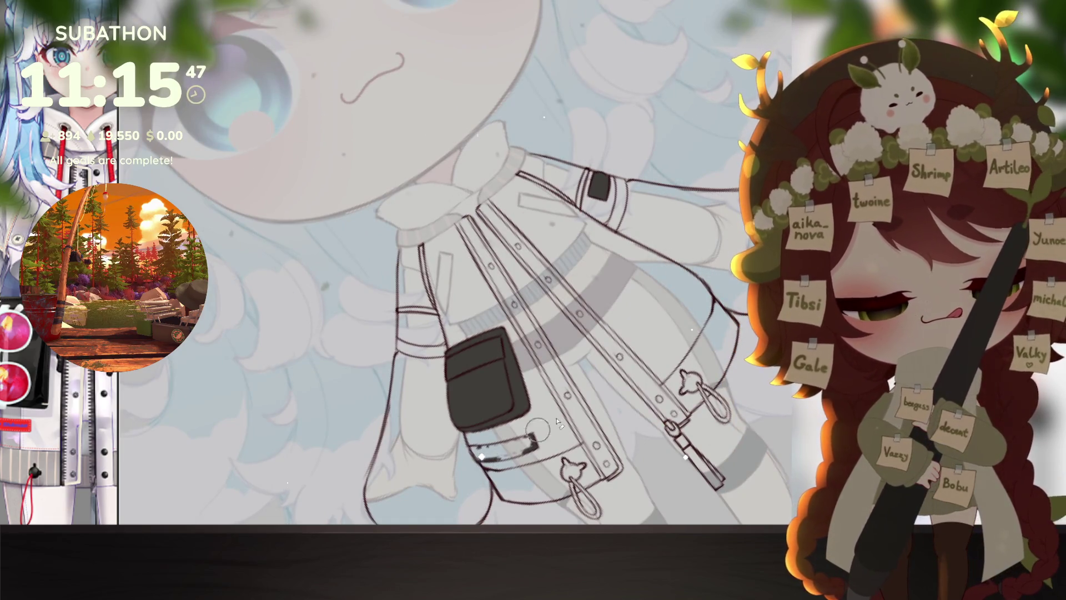
Step: Paint the strap below the pocket solid red, filling any white gaps
left_click_drag(477, 463, 500, 458)
left_click_drag(530, 437, 534, 451)
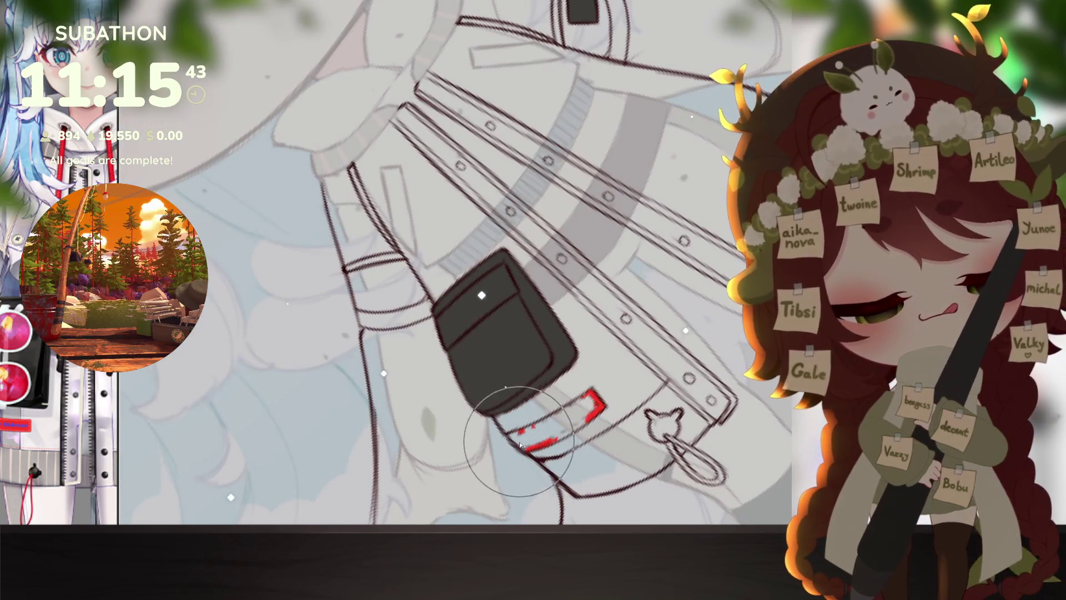
mouse_move(513, 436)
left_mouse_down()
mouse_move(527, 450)
mouse_move(607, 373)
left_mouse_up()
key("ctrl+z")
left_click_drag(547, 424, 613, 369)
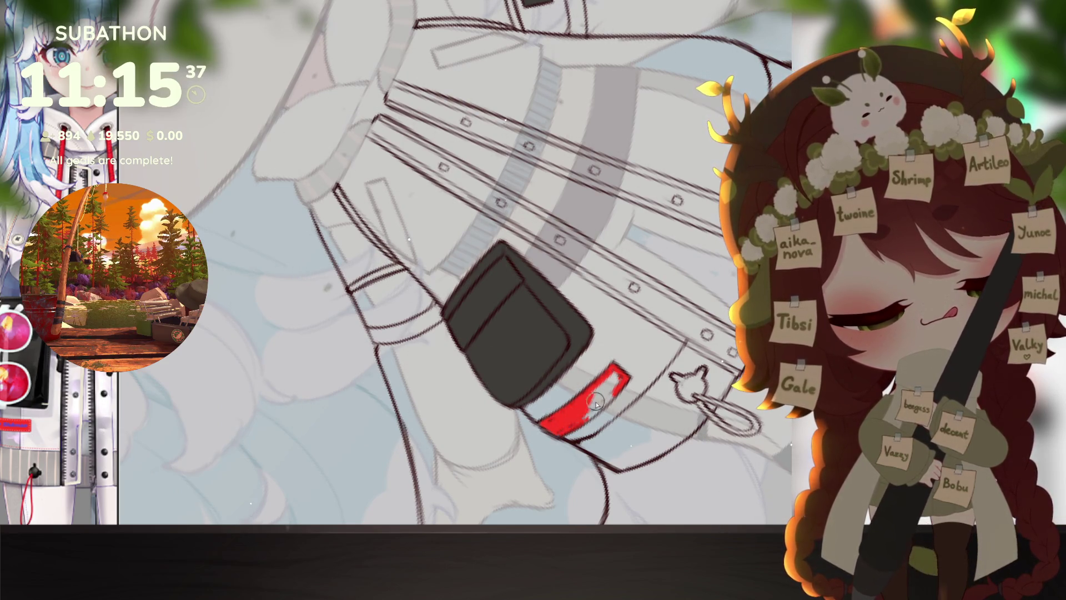
left_click_drag(620, 377, 578, 418)
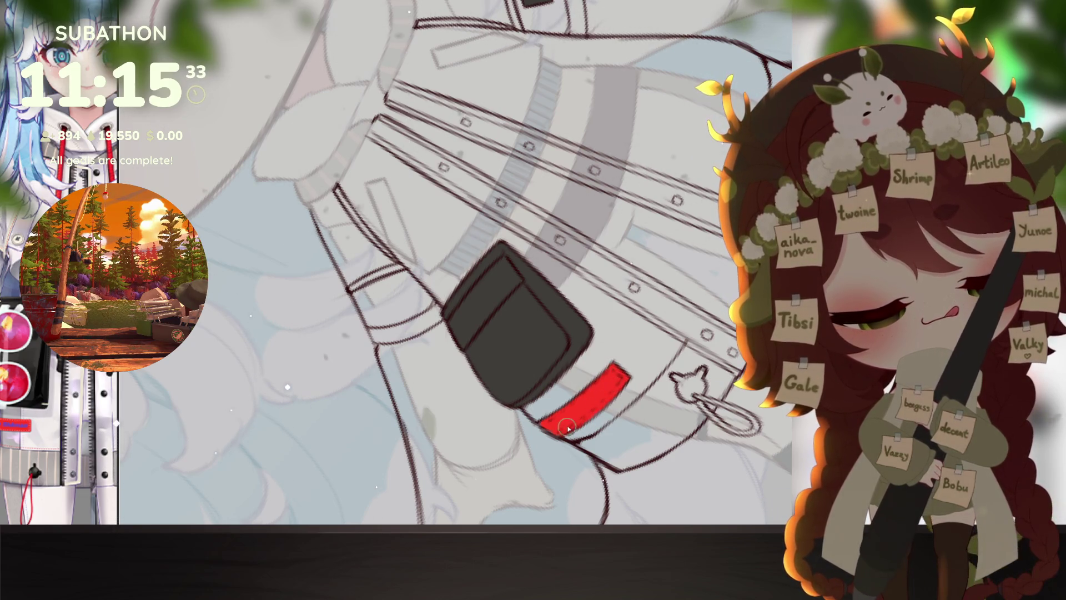
Step: Colour the sleeve patch teal, then reframe the jacket and enlarge the reference view
mouse_move(10, 487)
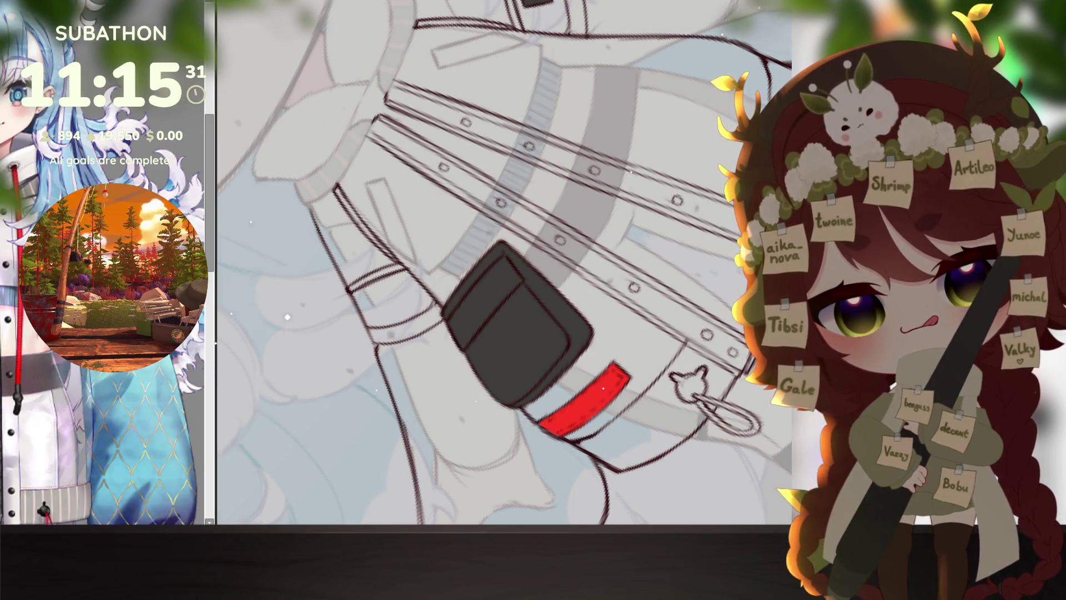
left_click_drag(500, 277, 500, 444)
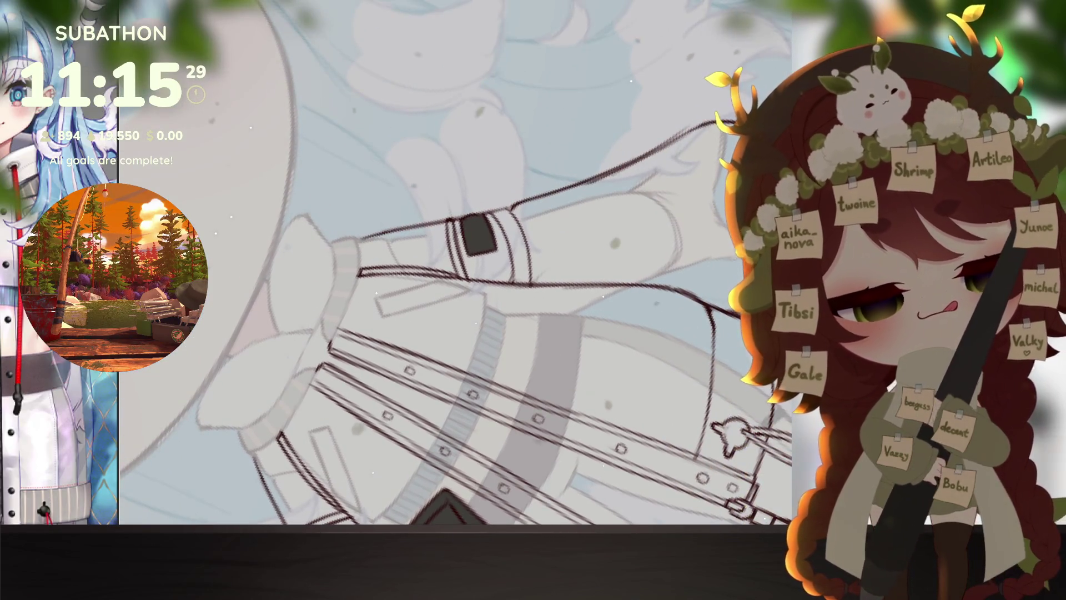
left_click(463, 233)
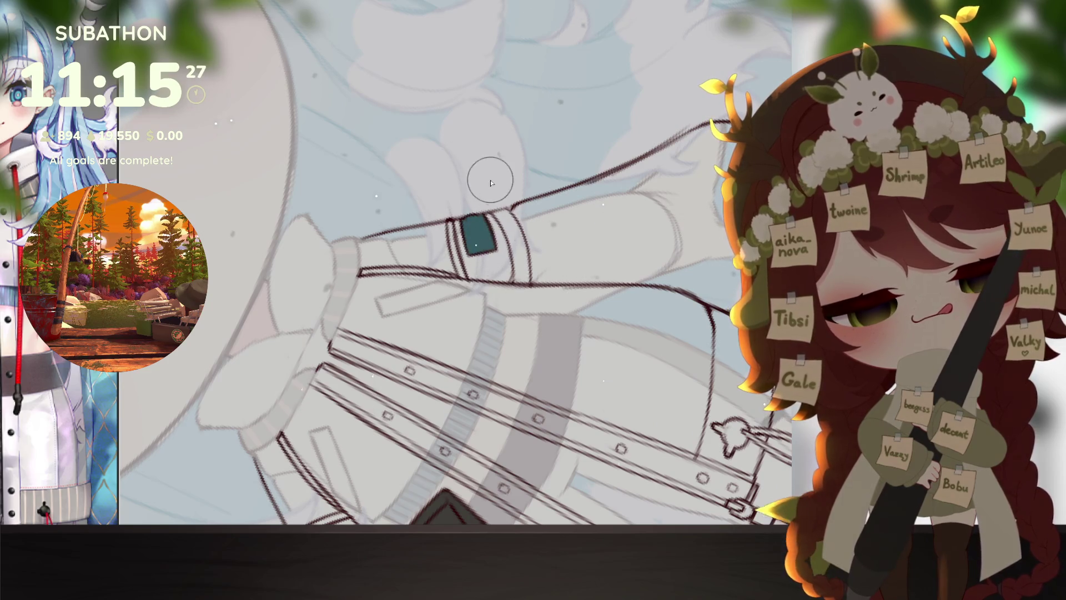
mouse_move(66, 392)
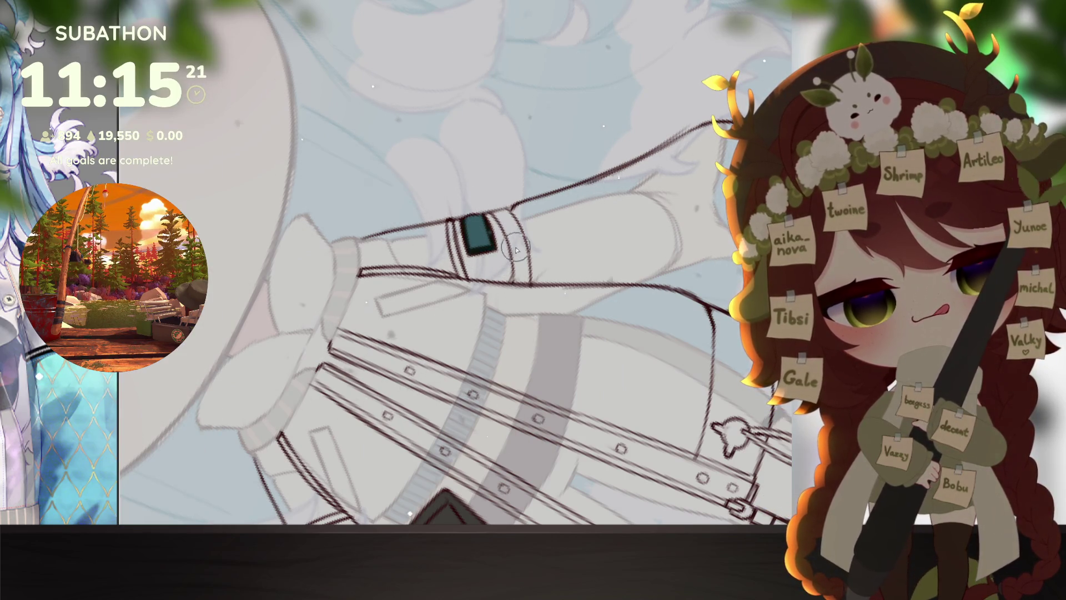
scroll(538, 244, "down", 5)
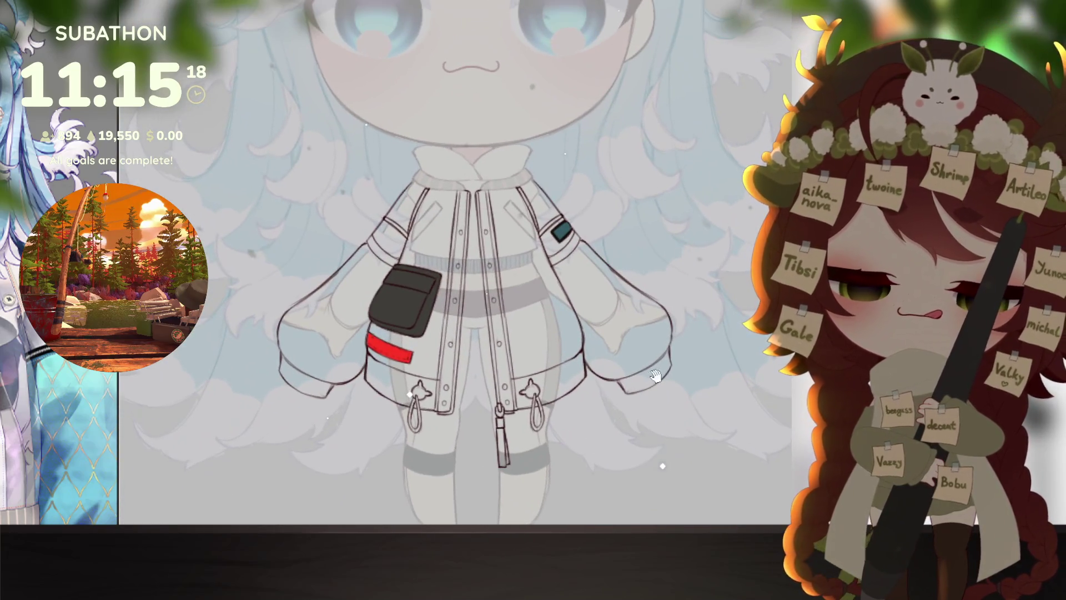
left_click_drag(595, 448, 605, 458)
left_click_drag(118, 278, 217, 278)
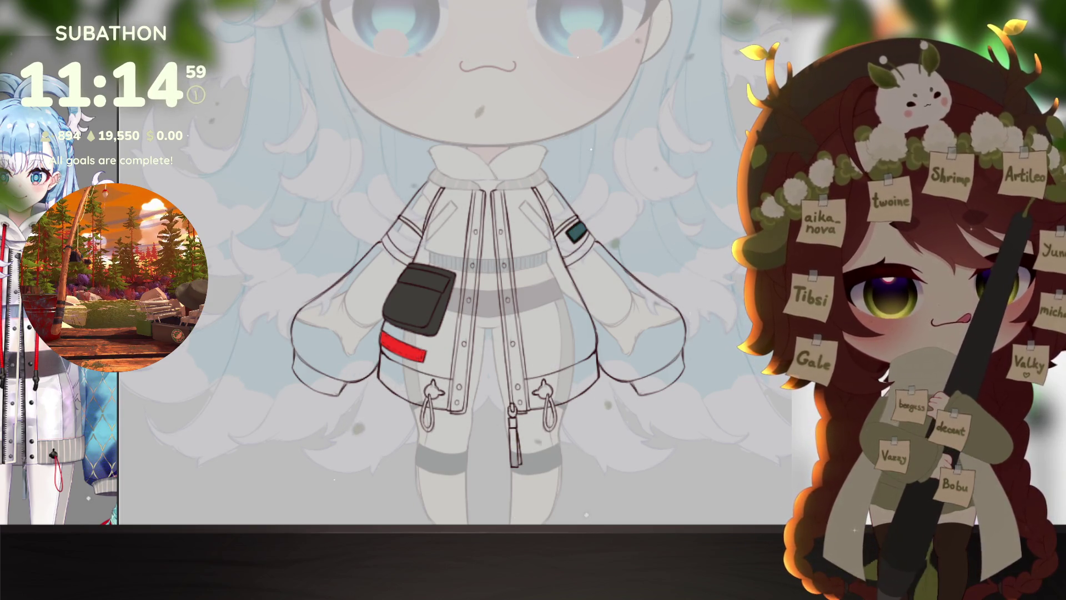
left_click(345, 366)
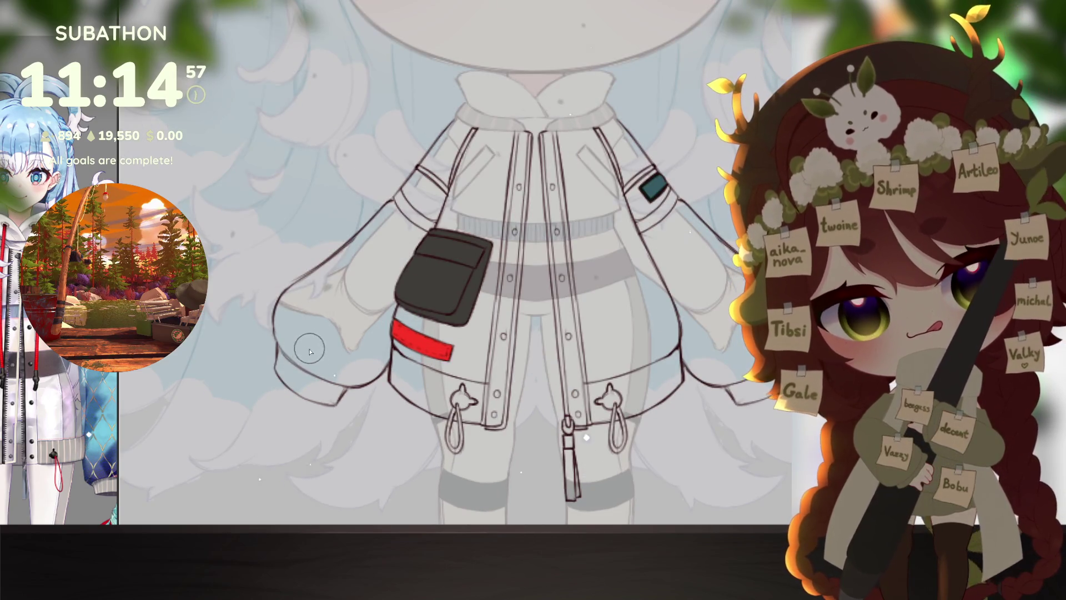
Step: Brush mirrored green stripes along the left and right sleeves and jacket sides
mouse_move(283, 329)
left_mouse_down()
mouse_move(291, 354)
mouse_move(281, 371)
mouse_move(331, 400)
mouse_move(338, 392)
left_mouse_up()
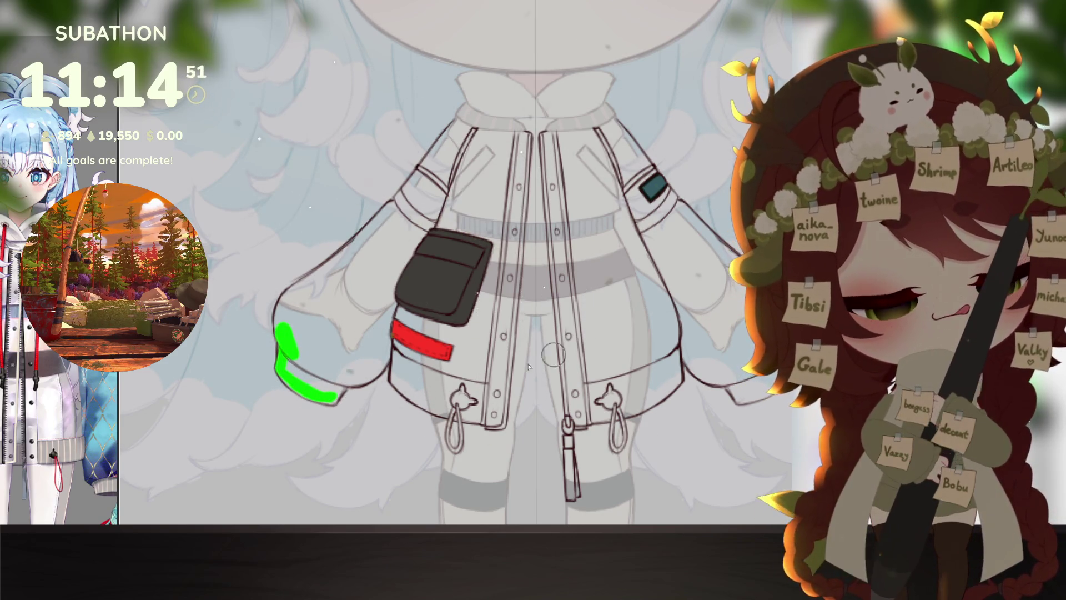
mouse_move(280, 344)
left_mouse_down()
mouse_move(289, 300)
mouse_move(407, 206)
mouse_move(411, 275)
mouse_move(395, 337)
left_mouse_up()
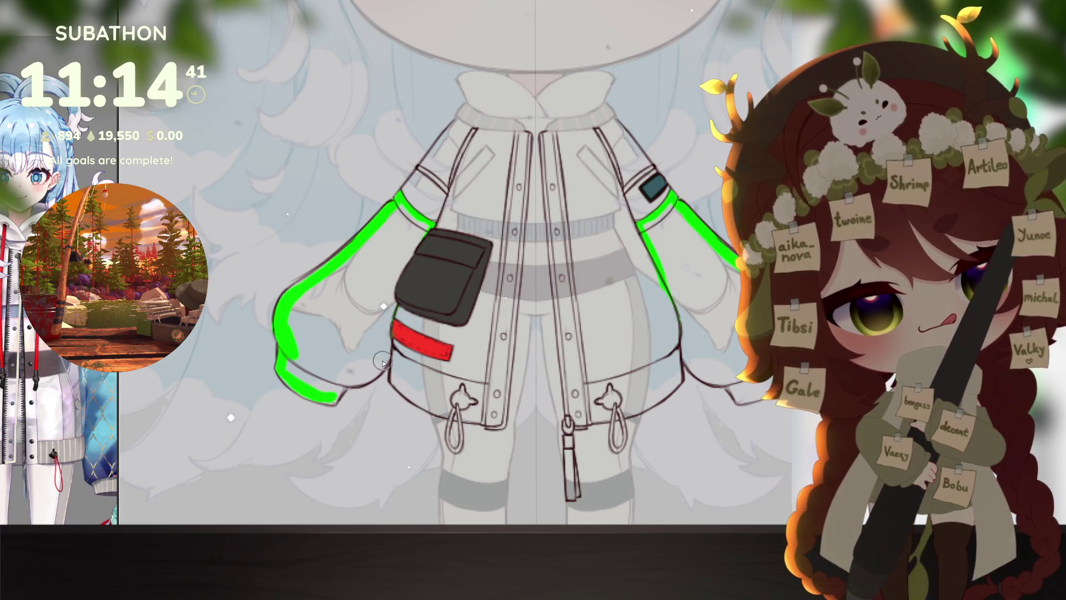
left_click_drag(377, 375, 401, 328)
left_click_drag(415, 290, 424, 253)
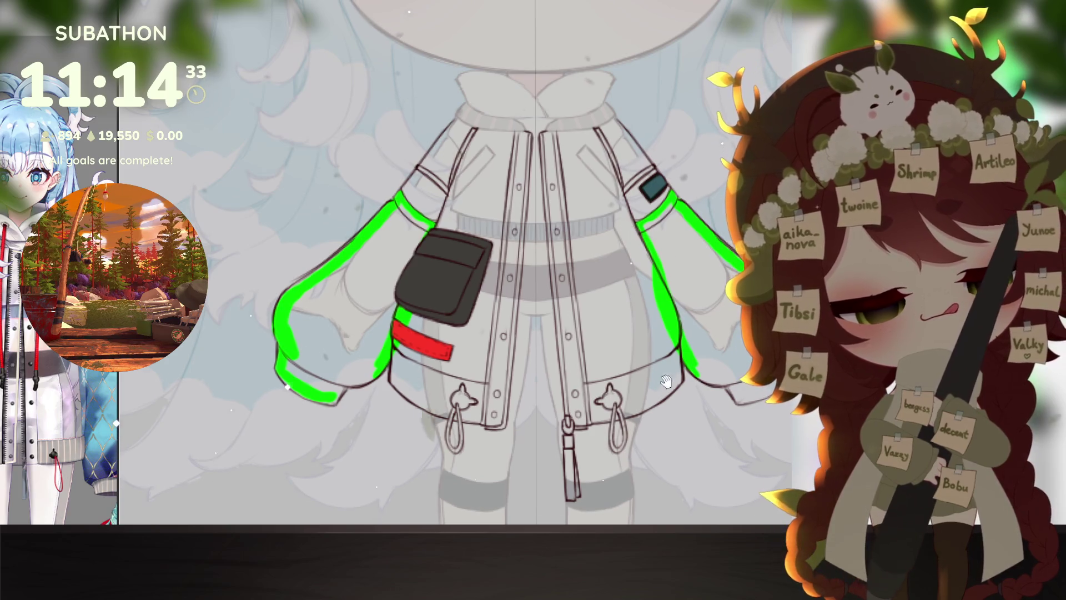
Step: Redraw the jacket's right outline stroke, replacing a misplaced attempt
scroll(623, 415, "up", 1)
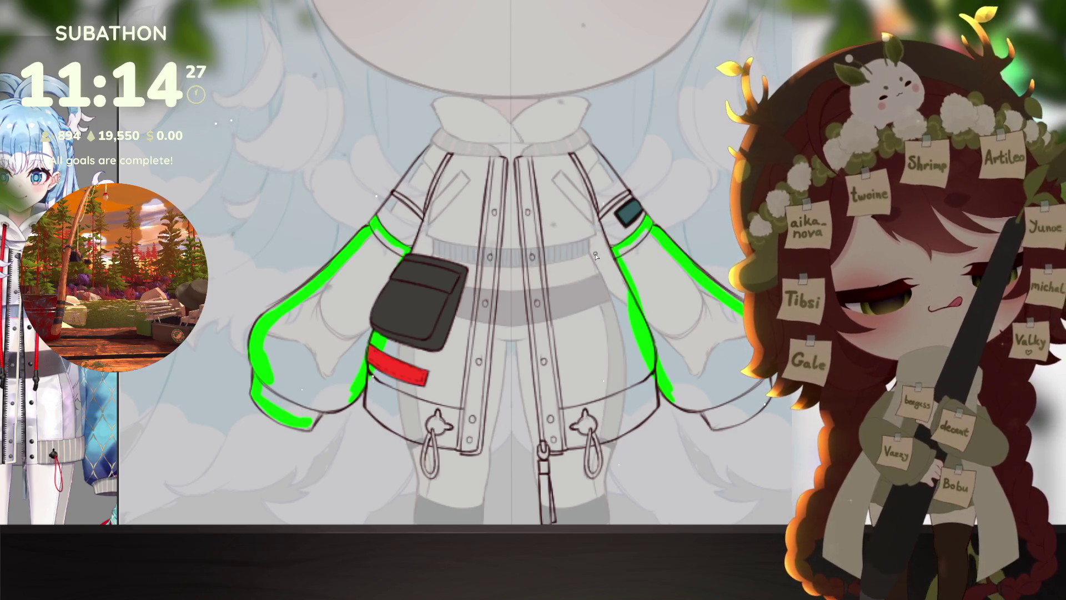
scroll(595, 255, "up", 3)
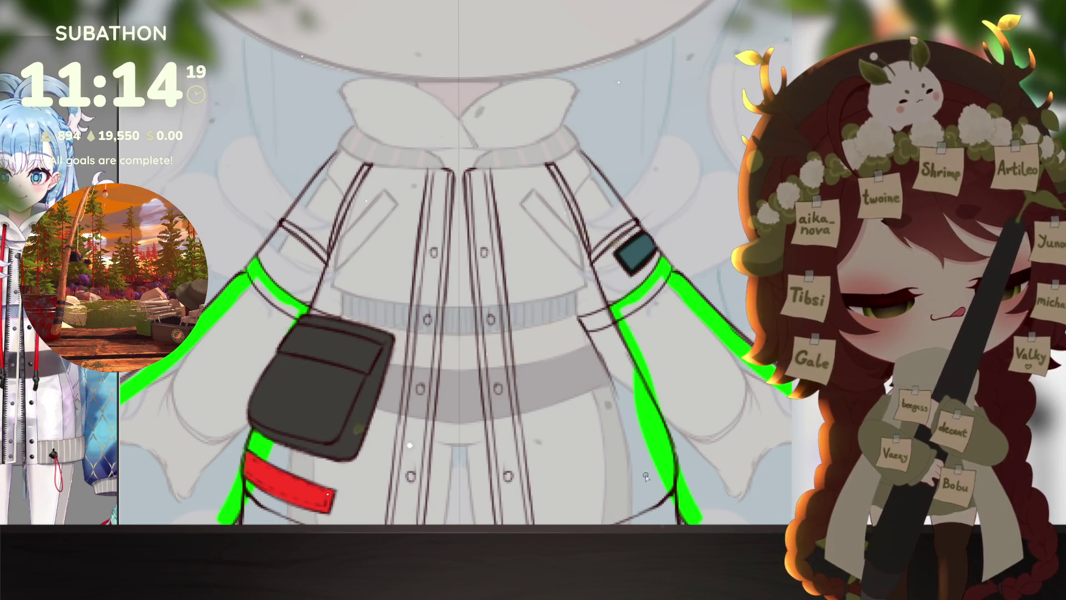
scroll(582, 296, "down", 3)
left_click_drag(549, 263, 574, 316)
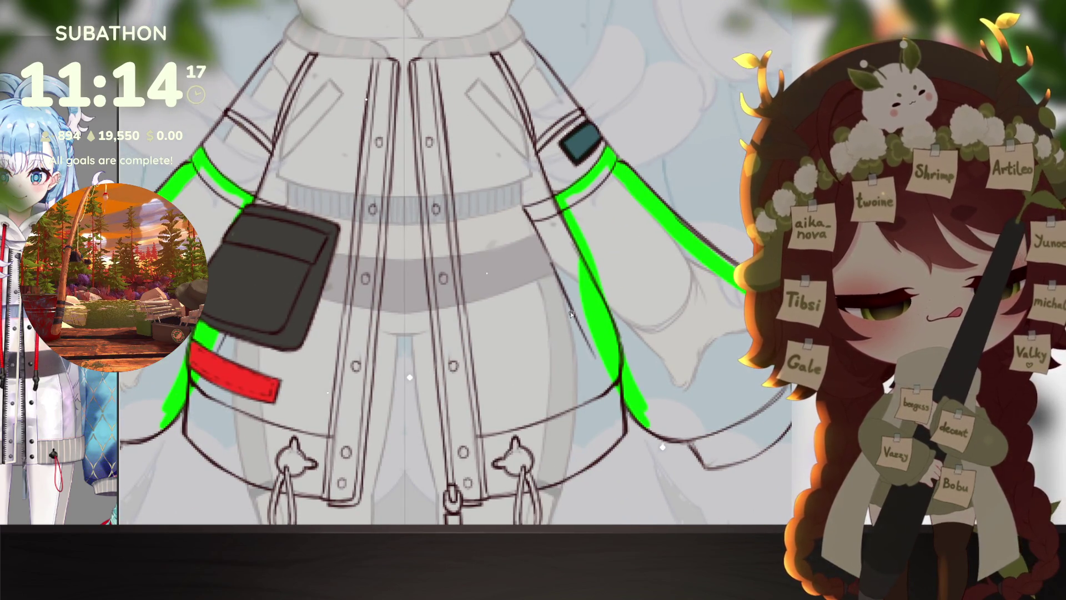
key("ctrl+z")
key("ctrl+z")
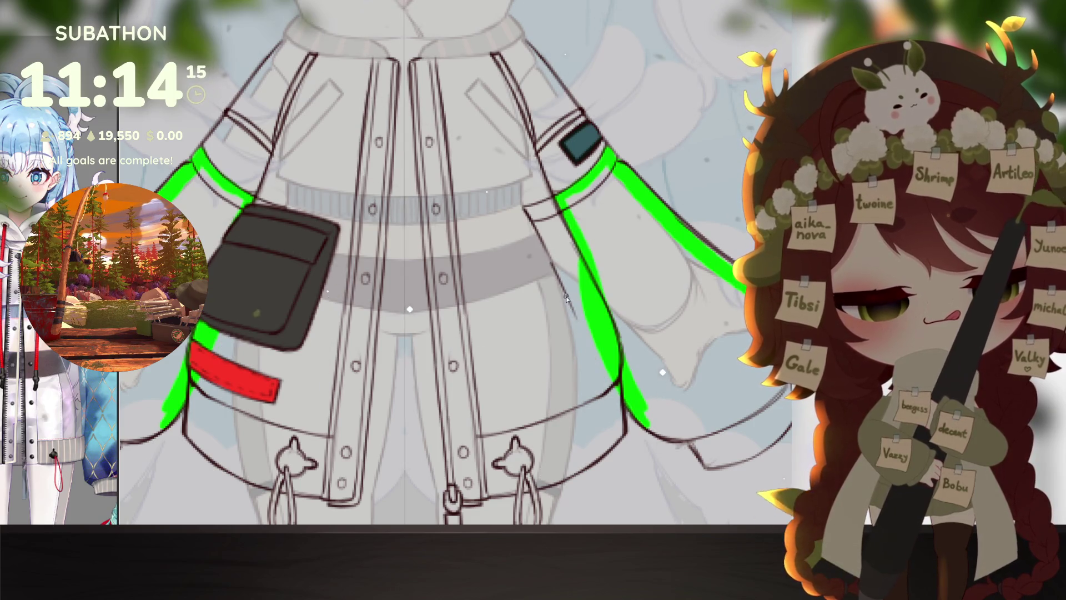
left_click_drag(560, 284, 600, 367)
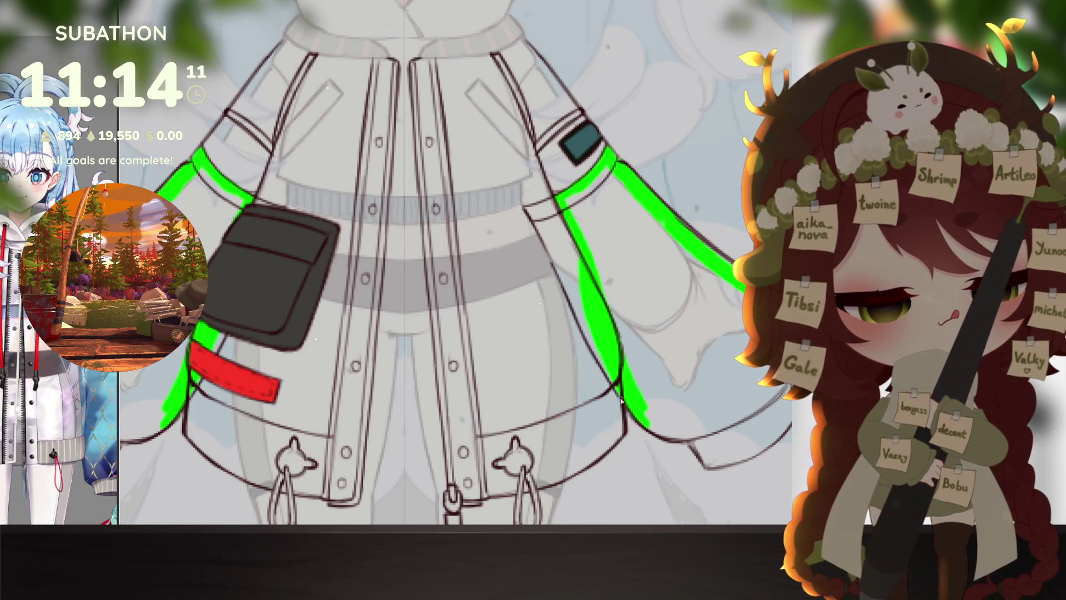
Step: Thicken the right sleeve's green stripe, fill its gap, and flat-fill the right sleeve green
scroll(694, 436, "down", 5)
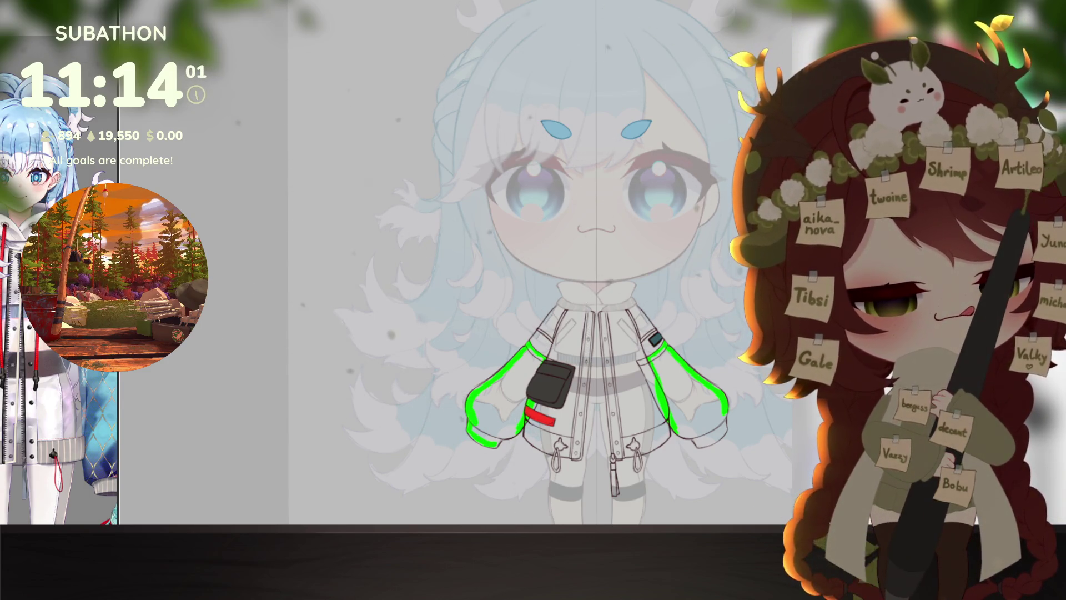
scroll(674, 392, "up", 3)
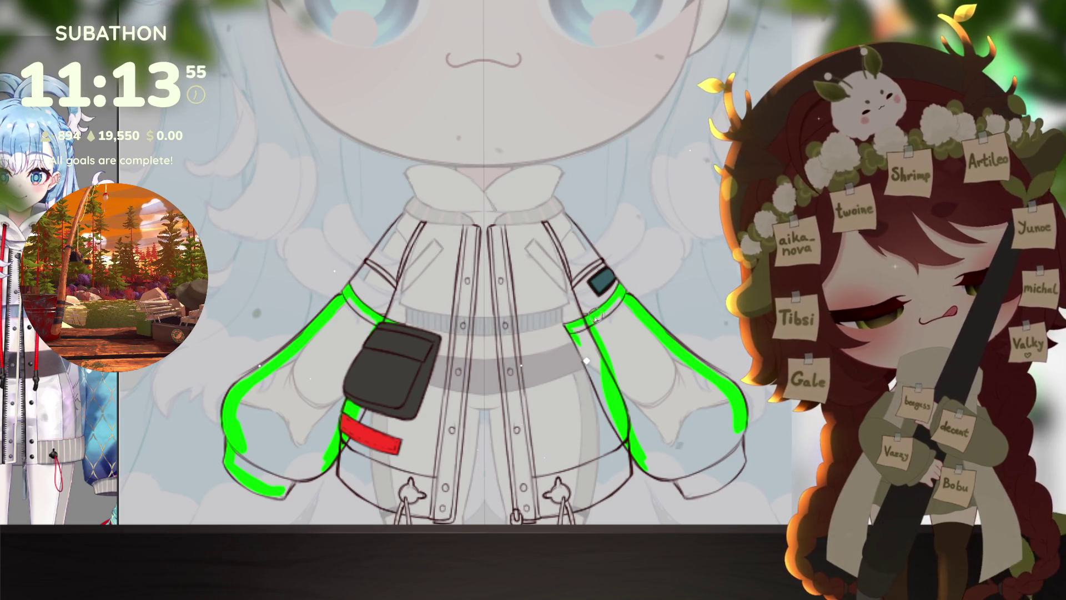
mouse_move(590, 347)
left_mouse_down()
mouse_move(581, 336)
mouse_move(608, 414)
left_mouse_up()
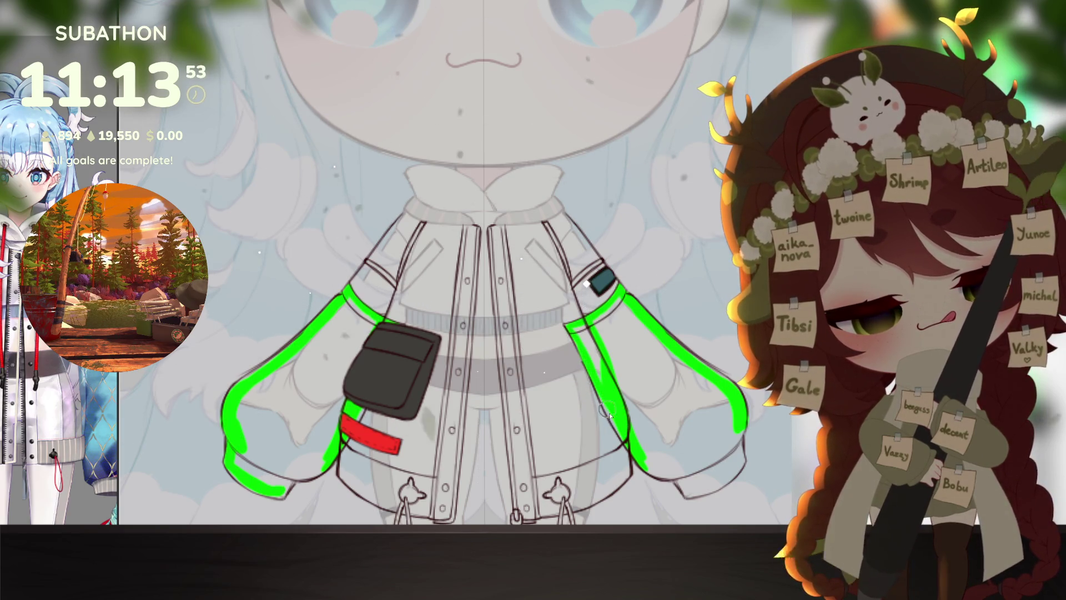
left_click_drag(586, 347, 590, 356)
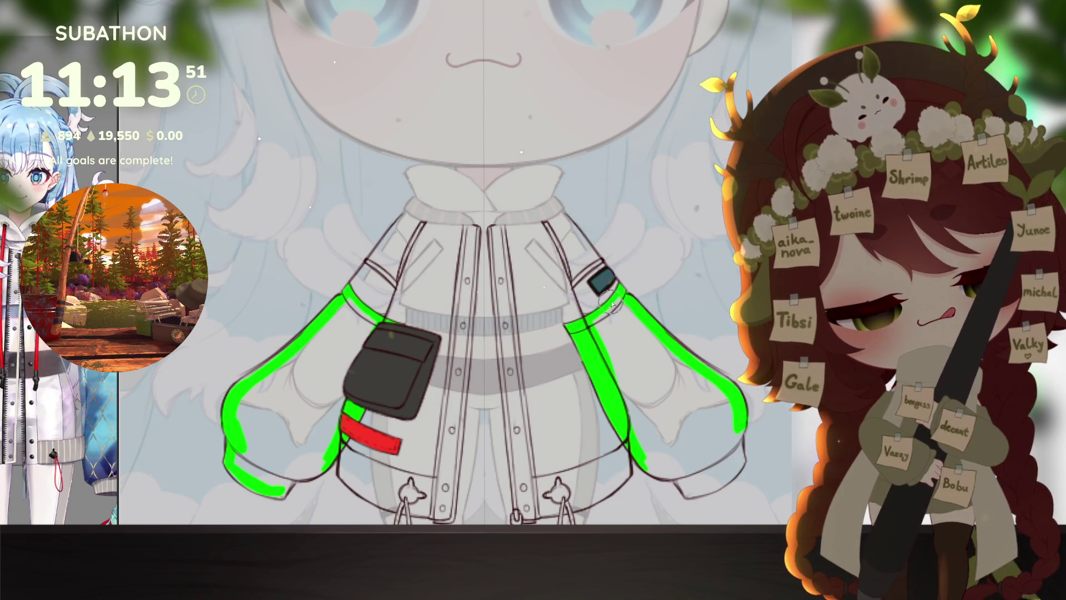
mouse_move(636, 459)
left_mouse_down()
mouse_move(683, 471)
mouse_move(694, 454)
left_mouse_up()
key("ctrl+z")
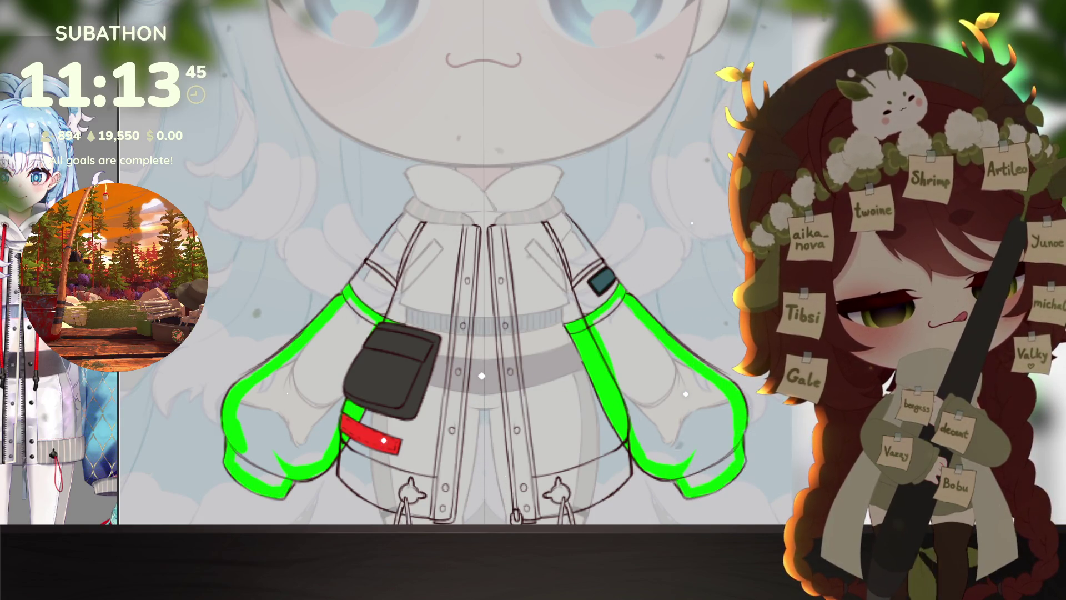
left_click(664, 389)
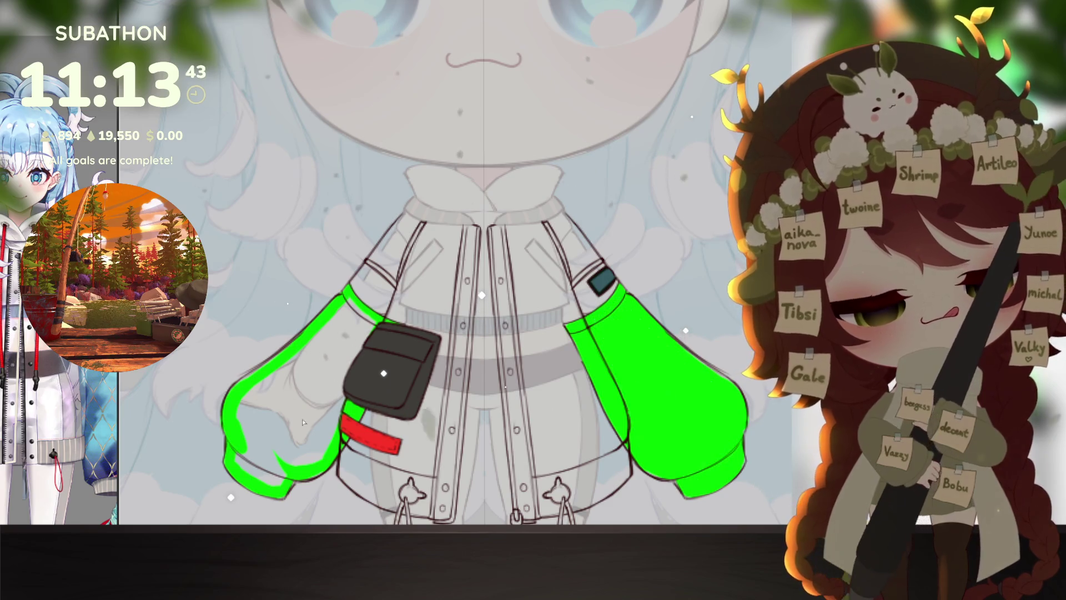
Step: Fill both sleeves with flat colour and recolour them light cyan
left_click(286, 399)
left_click_drag(705, 423, 722, 392)
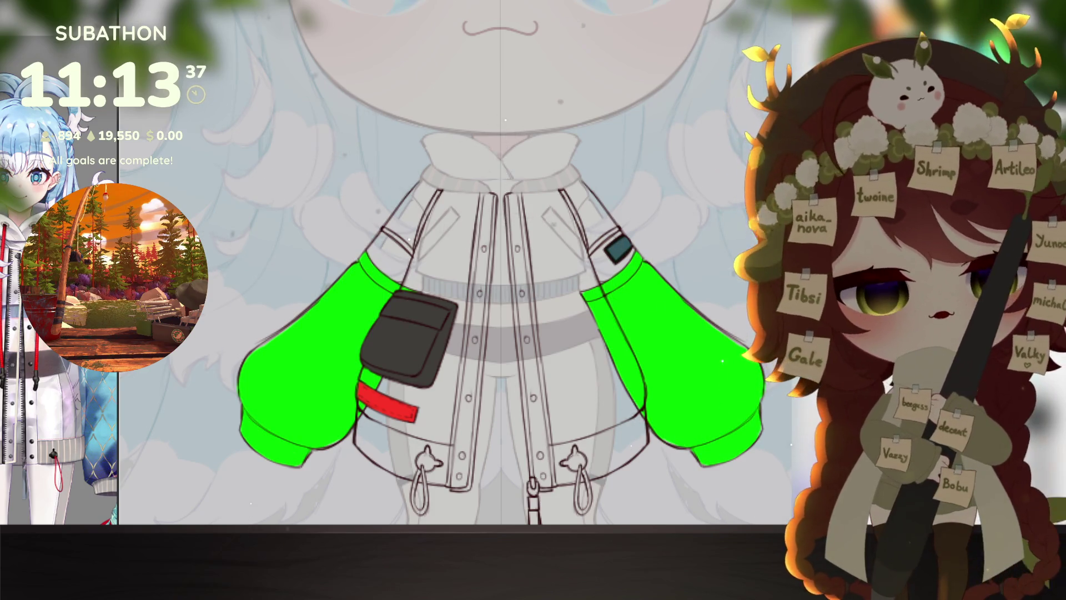
key("alt+BackSpace")
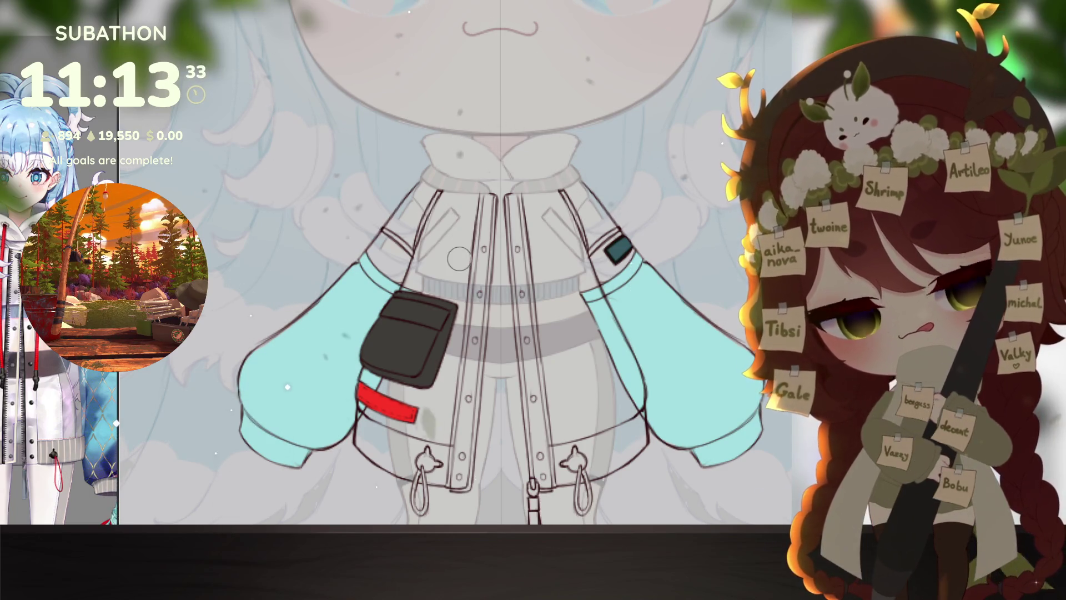
Step: Airbrush darker blue shading onto the lower sleeves toward the cuffs
scroll(566, 238, "down", 1)
mouse_move(747, 304)
left_mouse_down()
mouse_move(588, 400)
mouse_move(728, 441)
left_mouse_up()
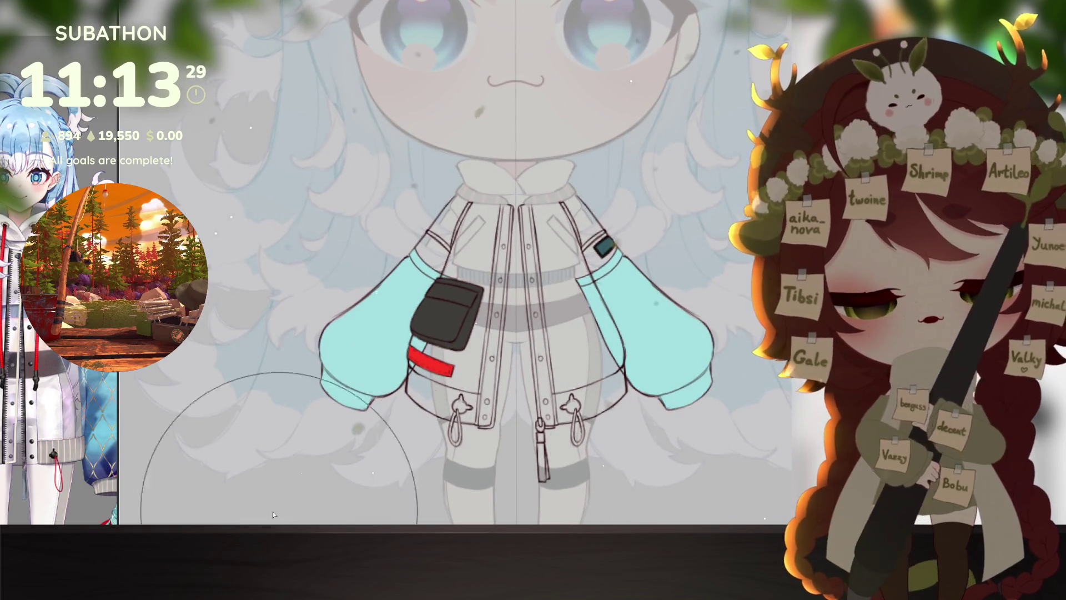
left_click(115, 448)
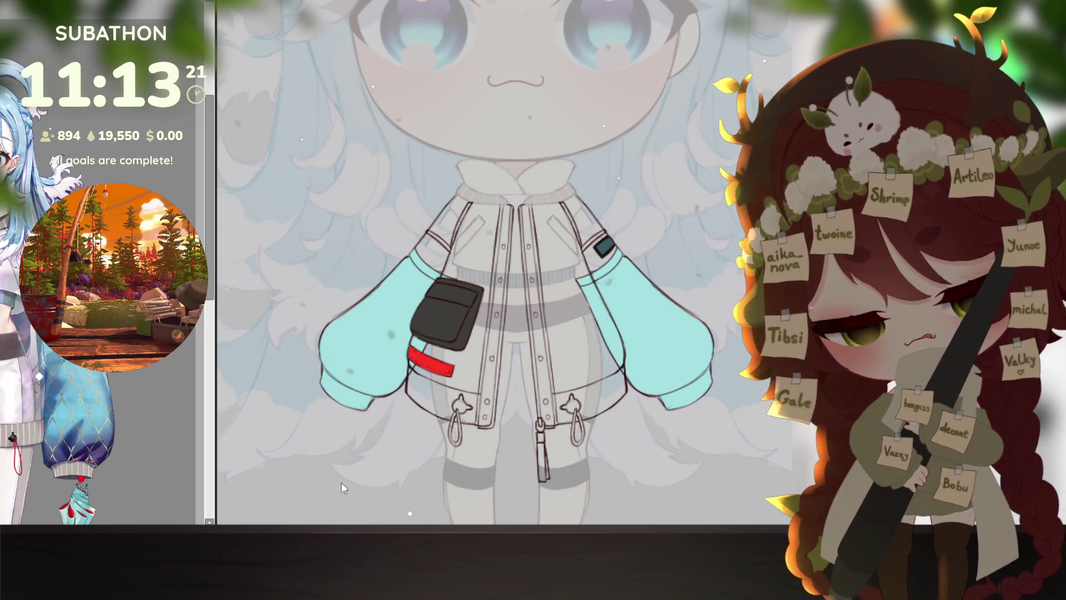
mouse_move(741, 411)
left_mouse_down()
mouse_move(732, 414)
mouse_move(754, 422)
left_mouse_up()
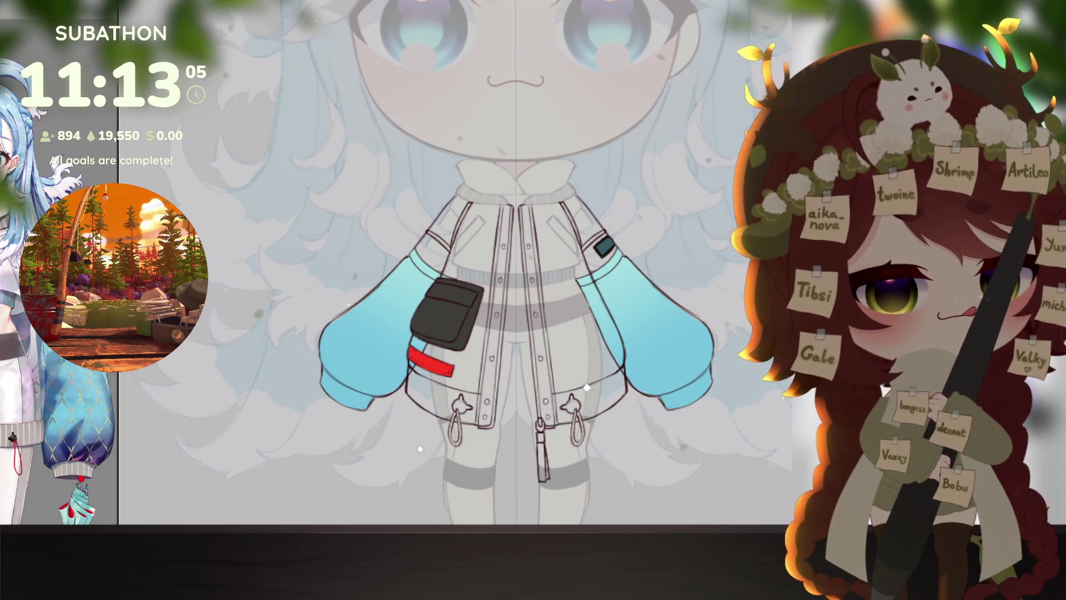
Step: Apply a blue-to-indigo gradient across both sleeve bottoms, redoing the first attempt
left_click_drag(586, 348, 718, 458)
key("ctrl+z")
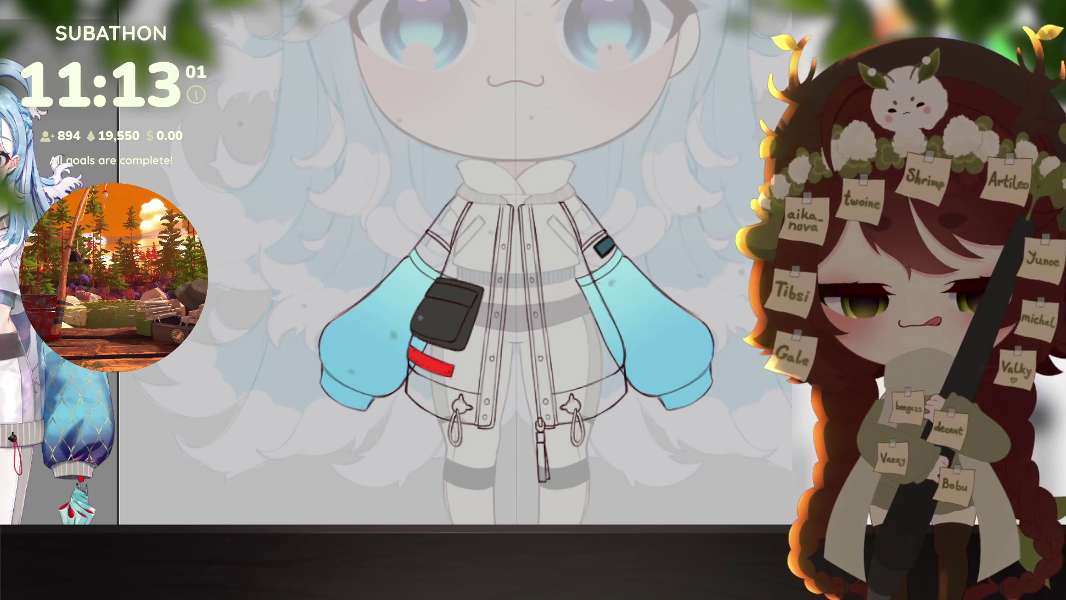
mouse_move(587, 495)
left_mouse_down()
mouse_move(685, 485)
mouse_move(677, 485)
mouse_move(717, 462)
left_mouse_up()
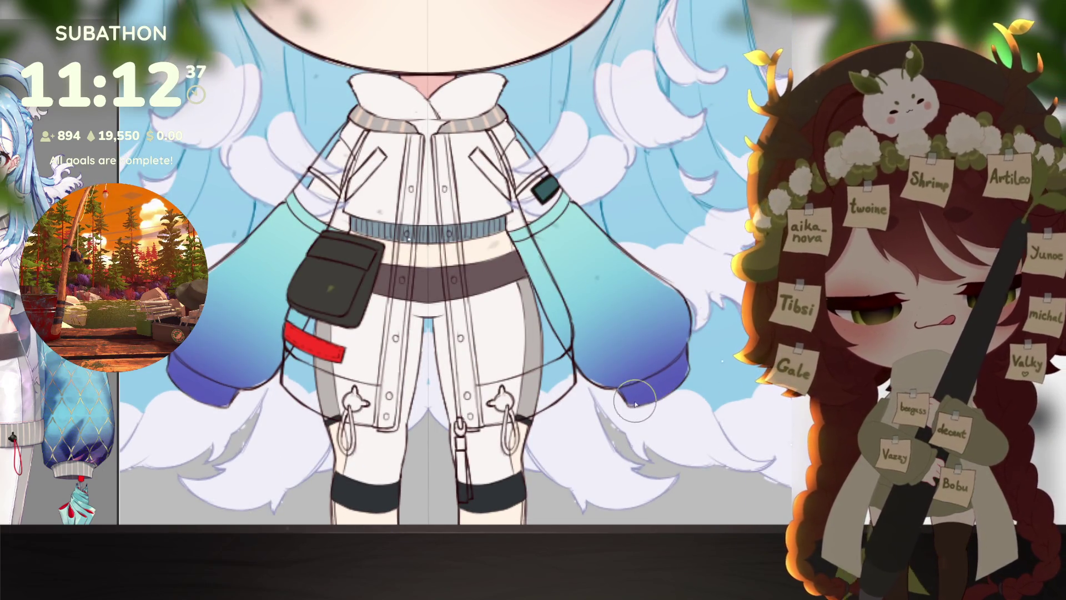
Step: Paint both sleeve cuffs grey, trying and removing teal shading on the legs
left_click_drag(613, 404, 685, 355)
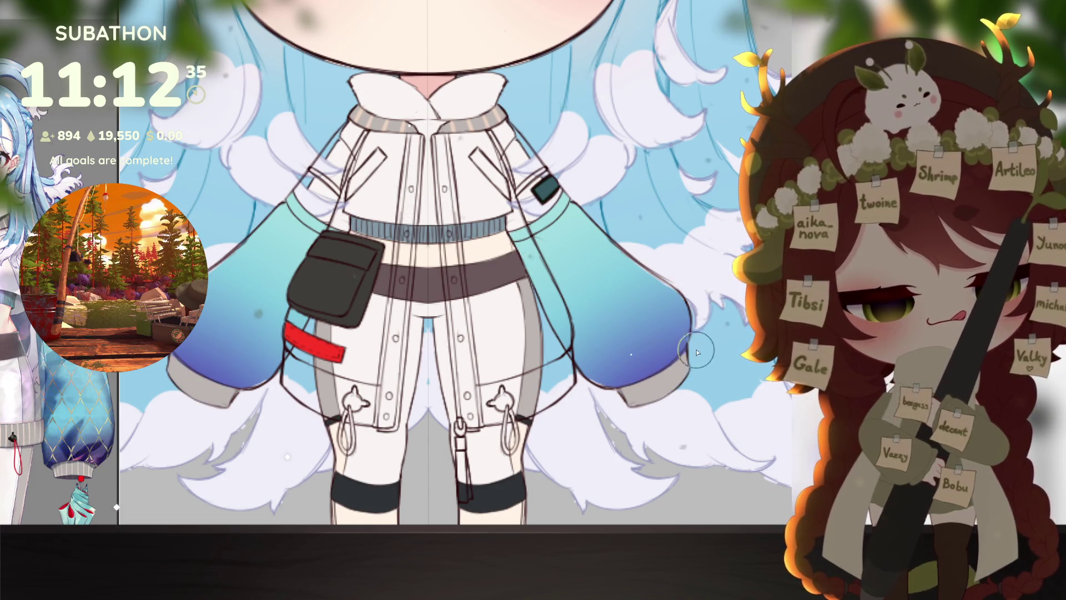
left_click_drag(654, 399, 643, 426)
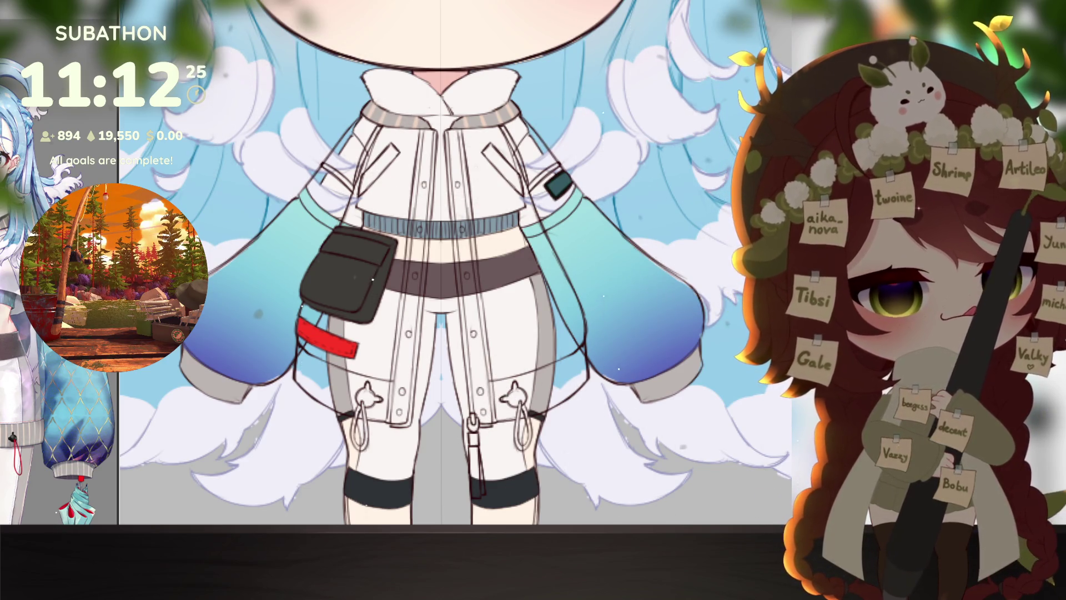
left_click_drag(492, 384, 498, 428)
key("ctrl+z")
key("ctrl+z")
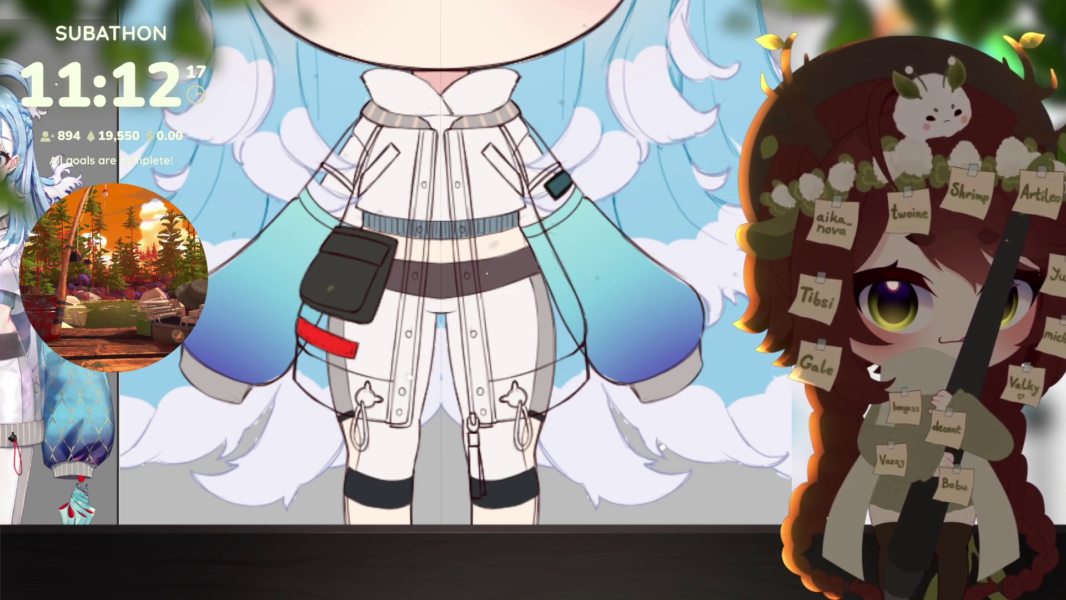
key("ctrl+z")
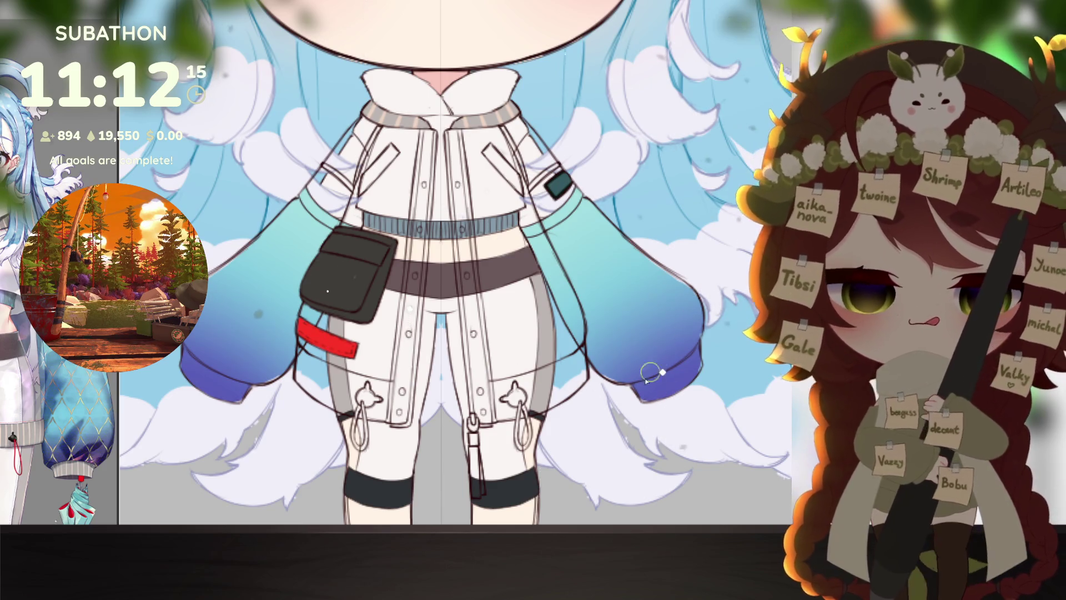
Step: Try light stripes along the cuffs, remove them, and mark the thigh straps green
mouse_move(636, 387)
left_mouse_down()
mouse_move(689, 361)
mouse_move(692, 373)
mouse_move(695, 350)
left_mouse_up()
key("ctrl+z")
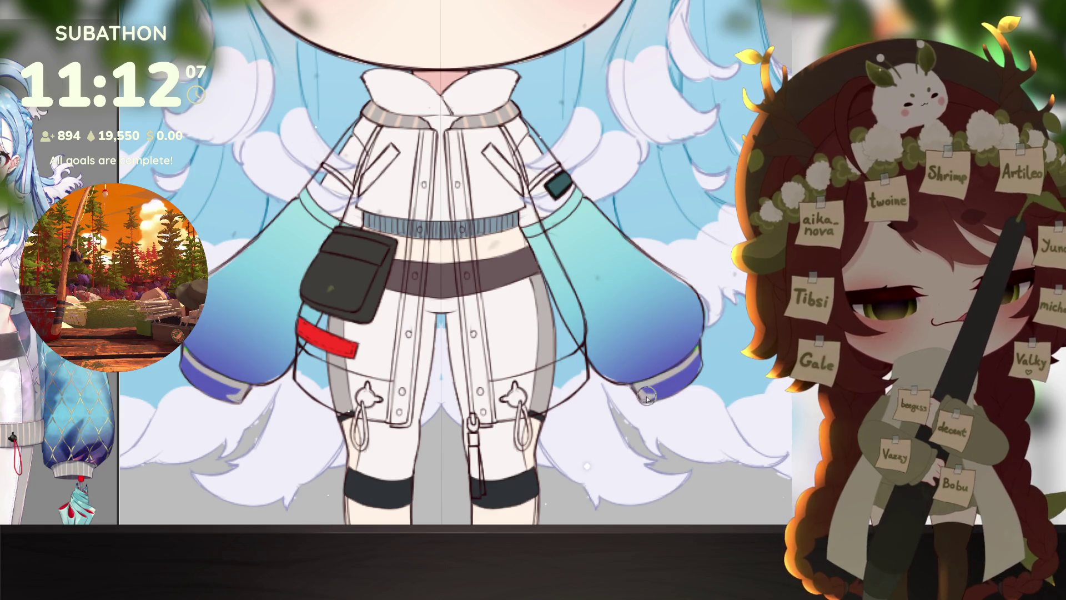
mouse_move(645, 401)
left_mouse_down()
mouse_move(686, 373)
mouse_move(692, 356)
left_mouse_up()
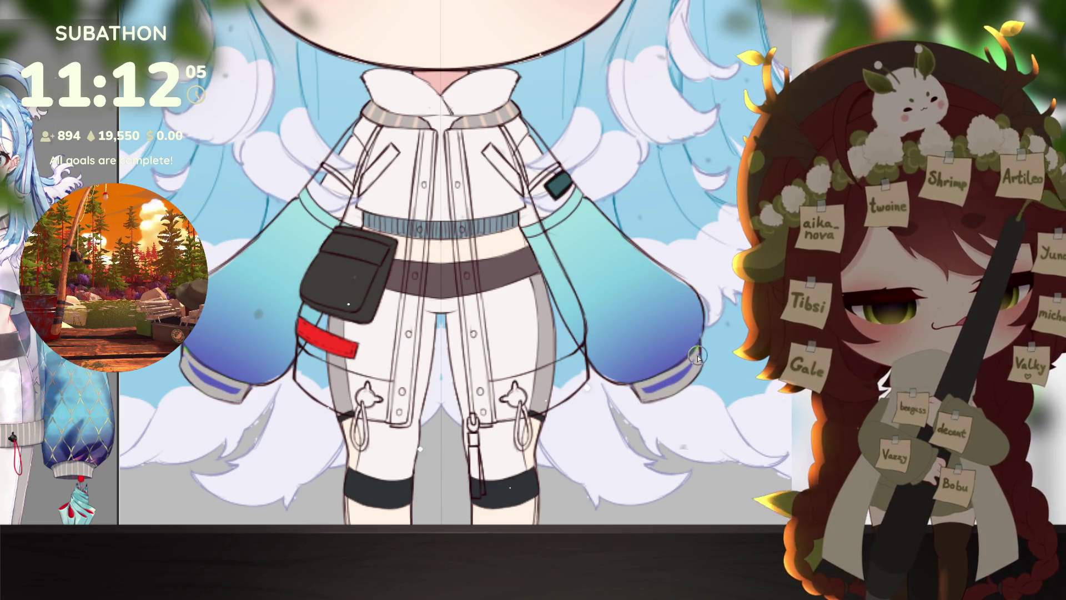
key("ctrl+z")
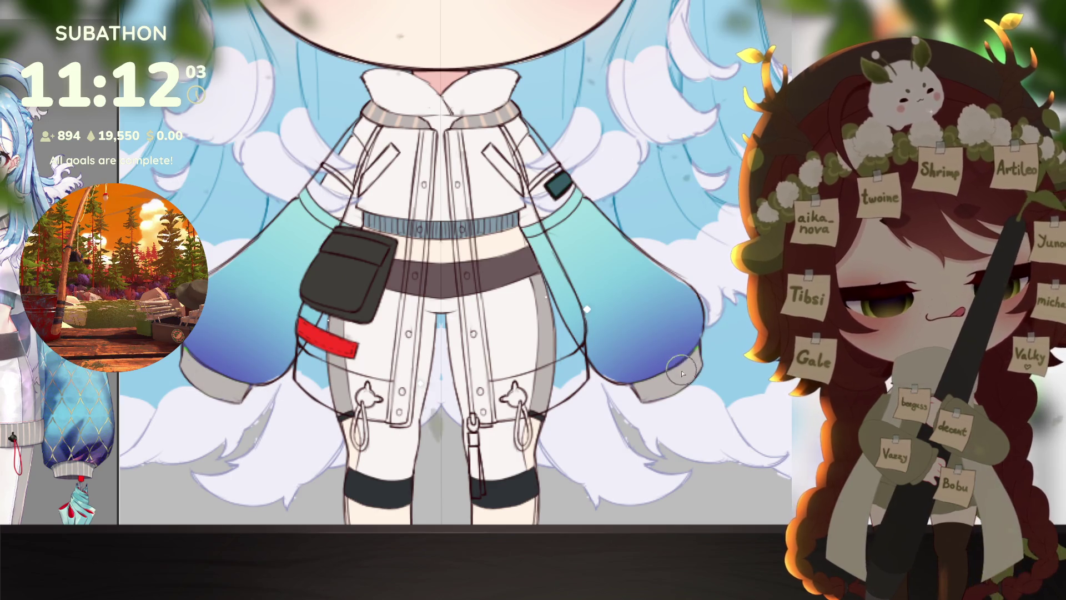
mouse_move(495, 394)
left_mouse_down()
mouse_move(494, 384)
mouse_move(591, 458)
left_mouse_up()
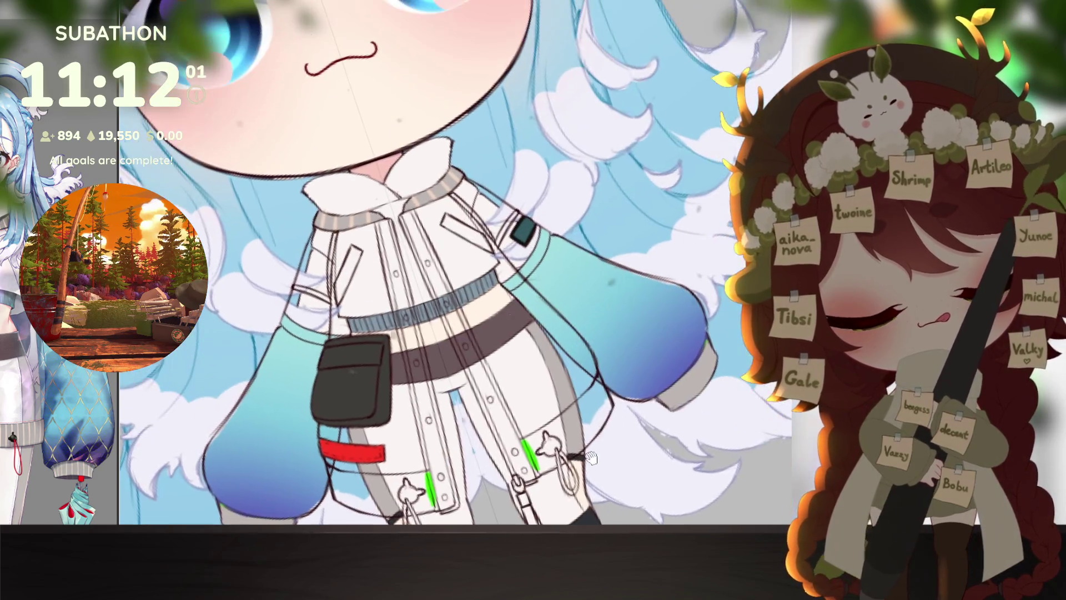
Step: Outline both thigh straps in green, thicken the band, and bucket-fill them solid green
left_click_drag(532, 442, 600, 381)
left_click_drag(542, 473, 604, 416)
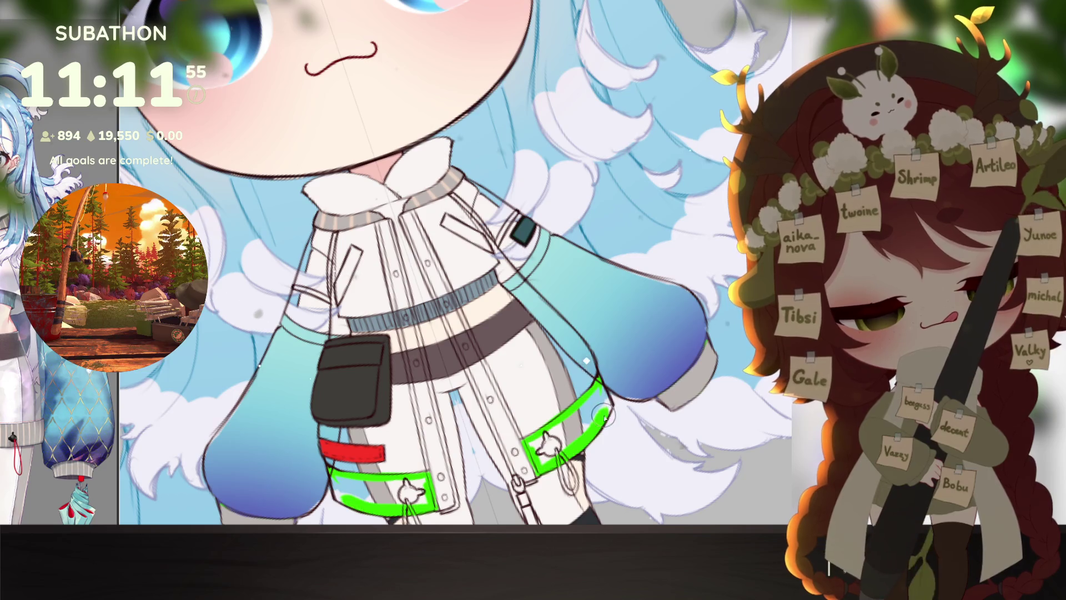
scroll(639, 389, "down", 3)
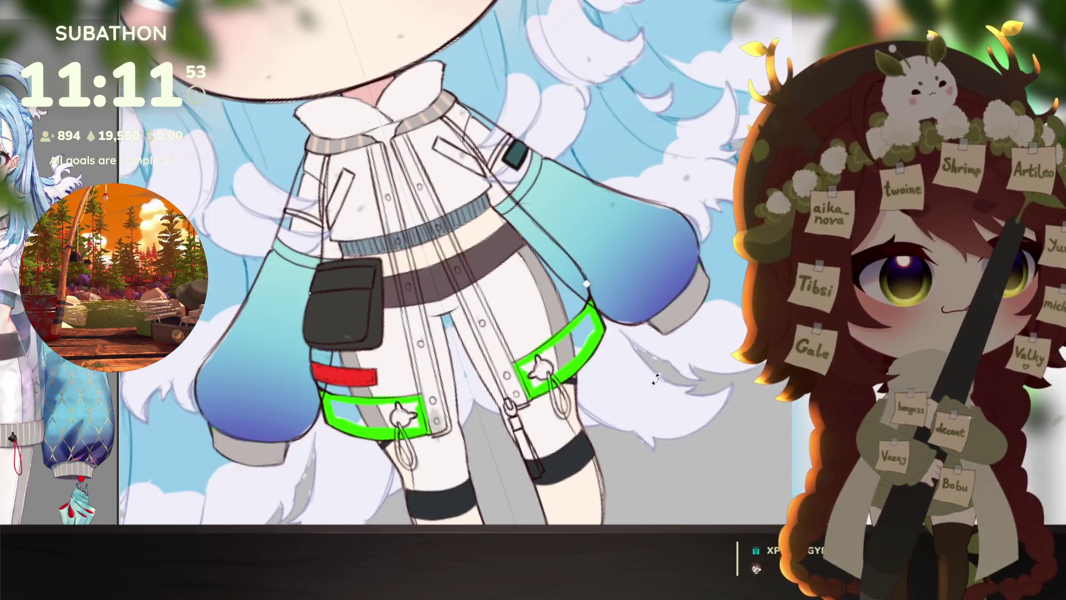
left_click_drag(655, 379, 748, 362)
left_click(569, 377)
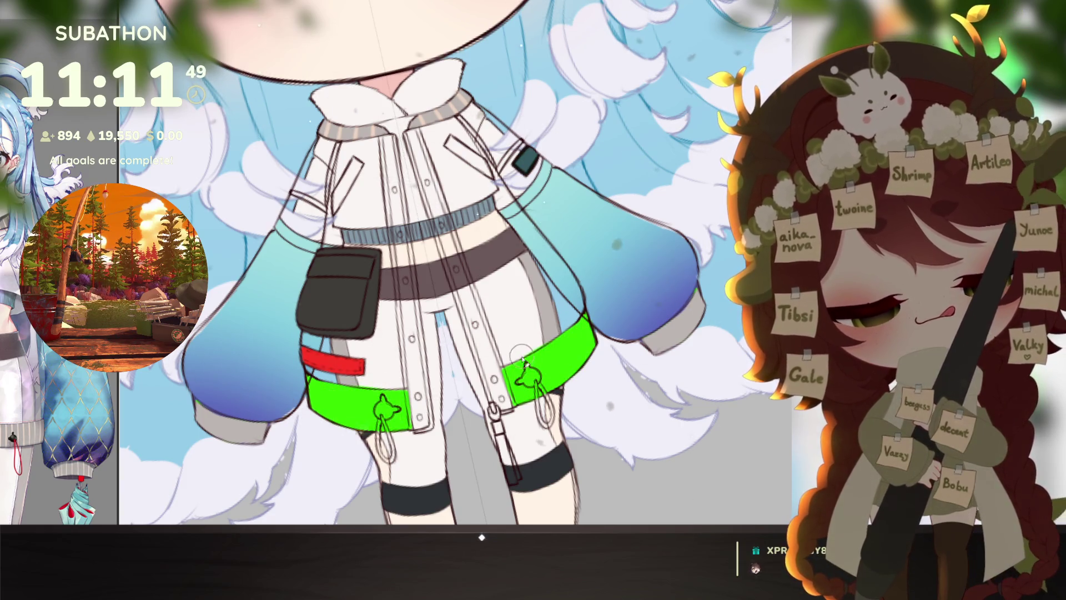
Step: Recolour the green strap fill to light grey and deselect
left_click_drag(569, 332, 579, 393)
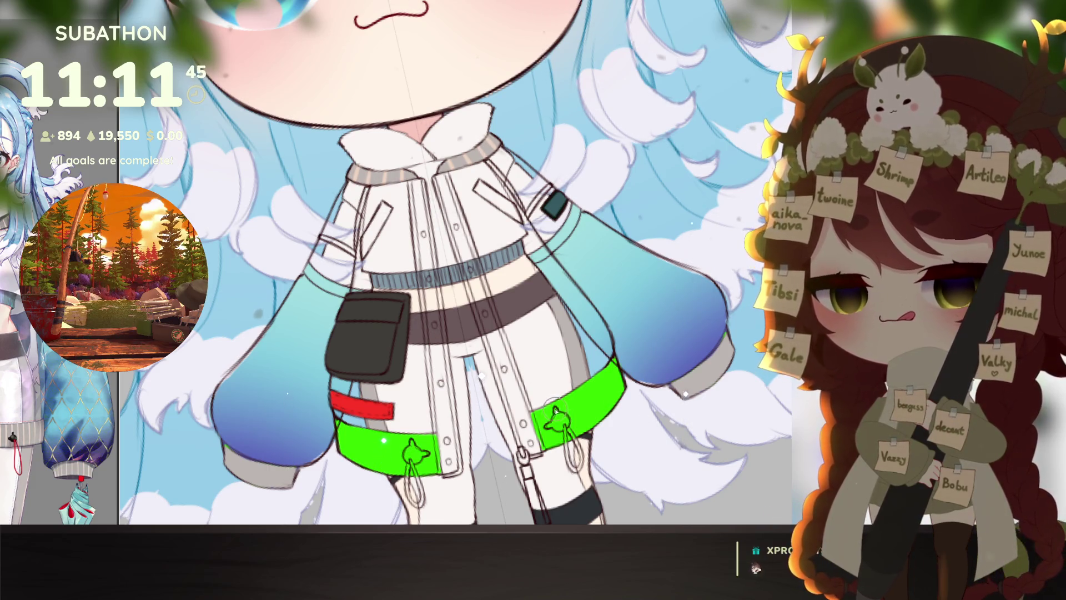
left_click_drag(590, 420, 618, 392)
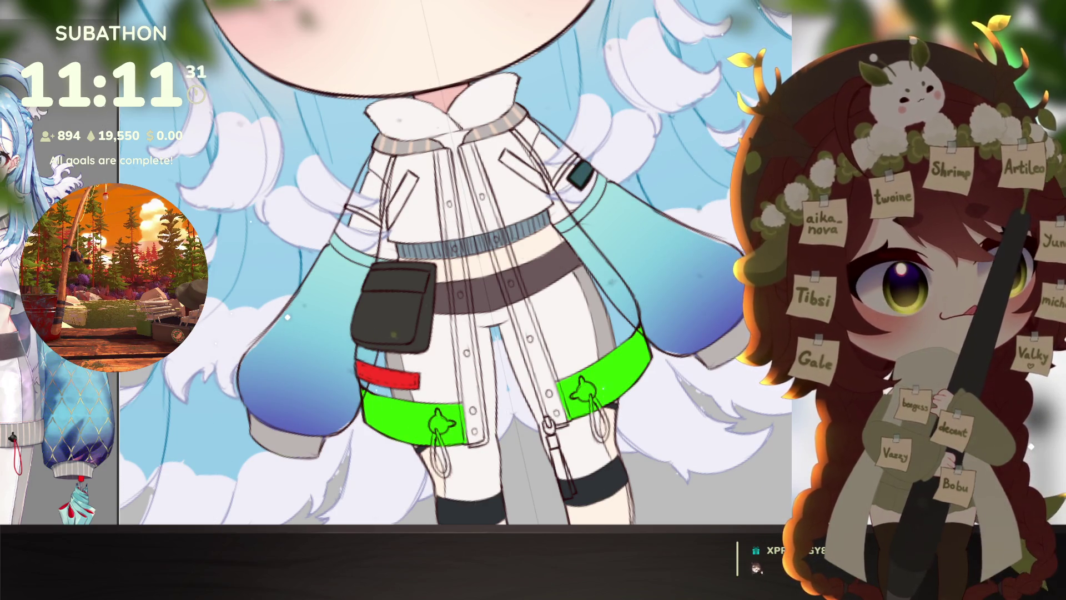
left_click_drag(720, 307, 709, 302)
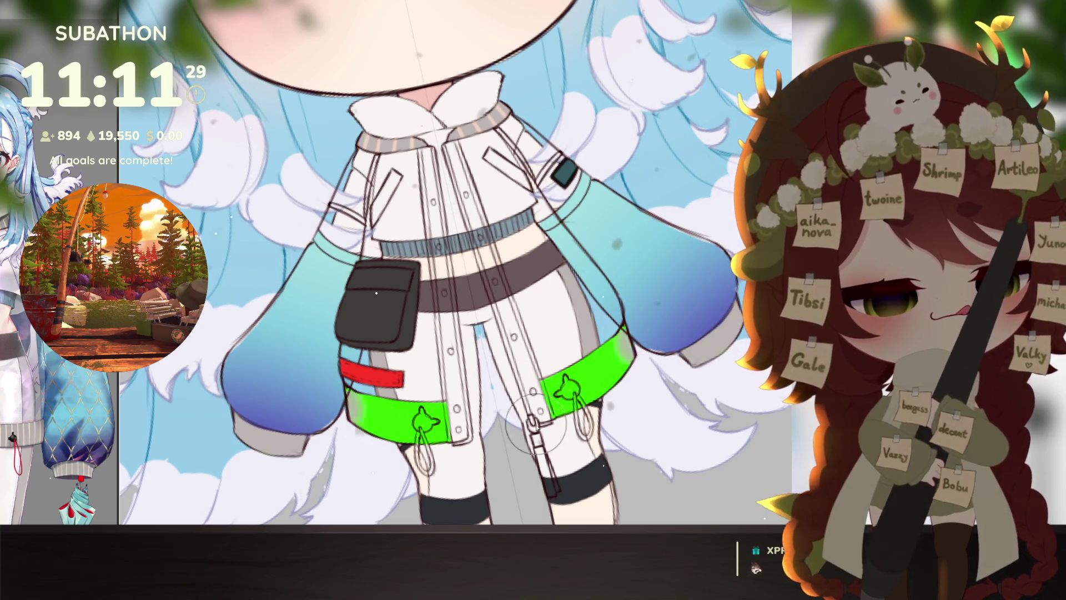
key("alt+Delete")
key("ctrl+d")
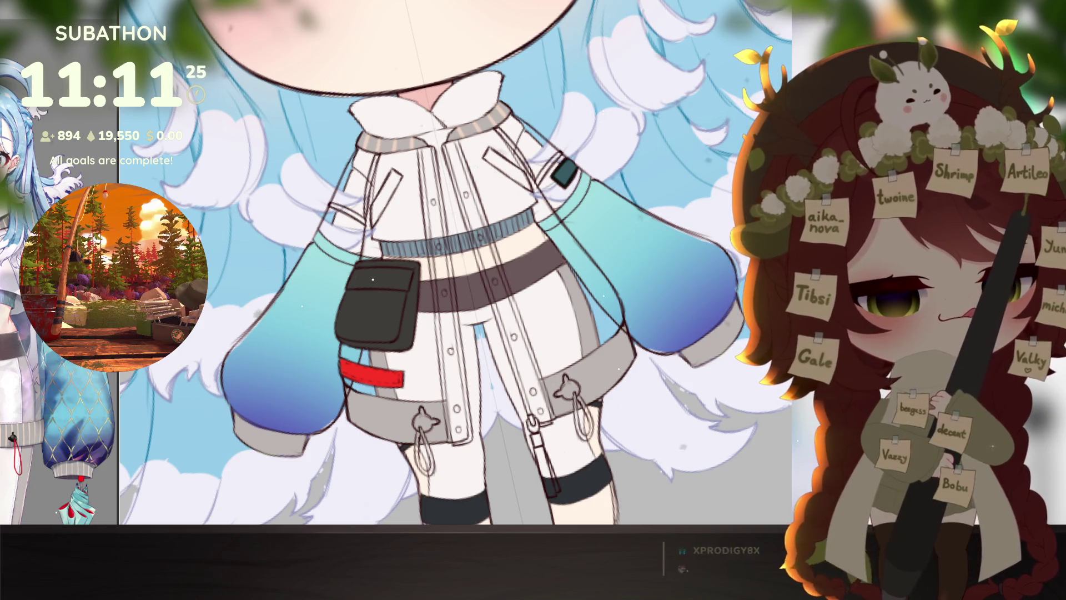
Step: Nudge the view upward over the jacket straps and cuffs
left_click_drag(613, 469, 616, 459)
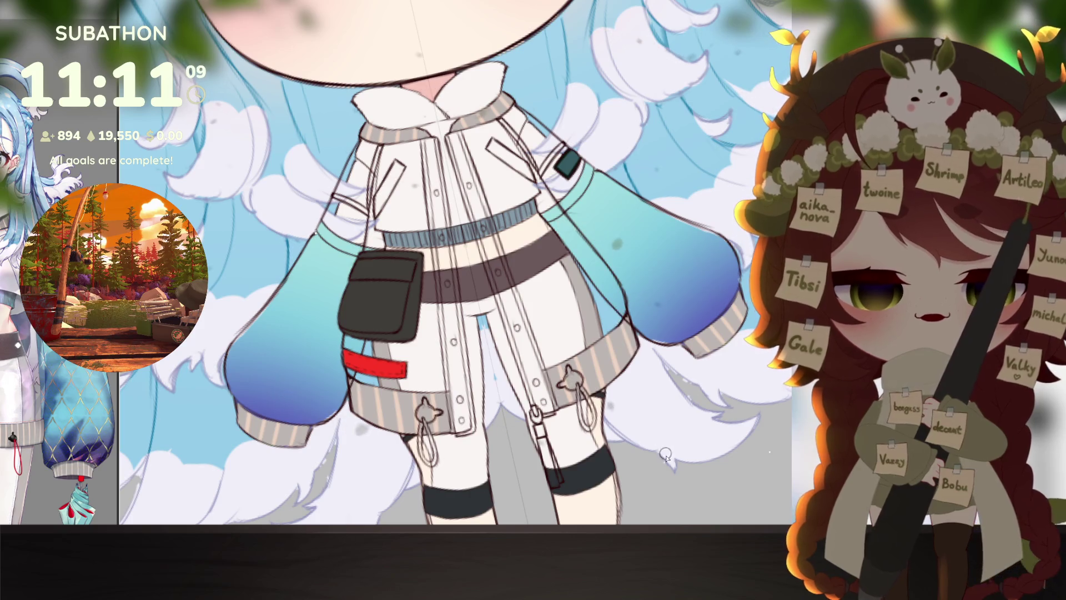
scroll(666, 428, "down", 5)
scroll(737, 437, "up", 5)
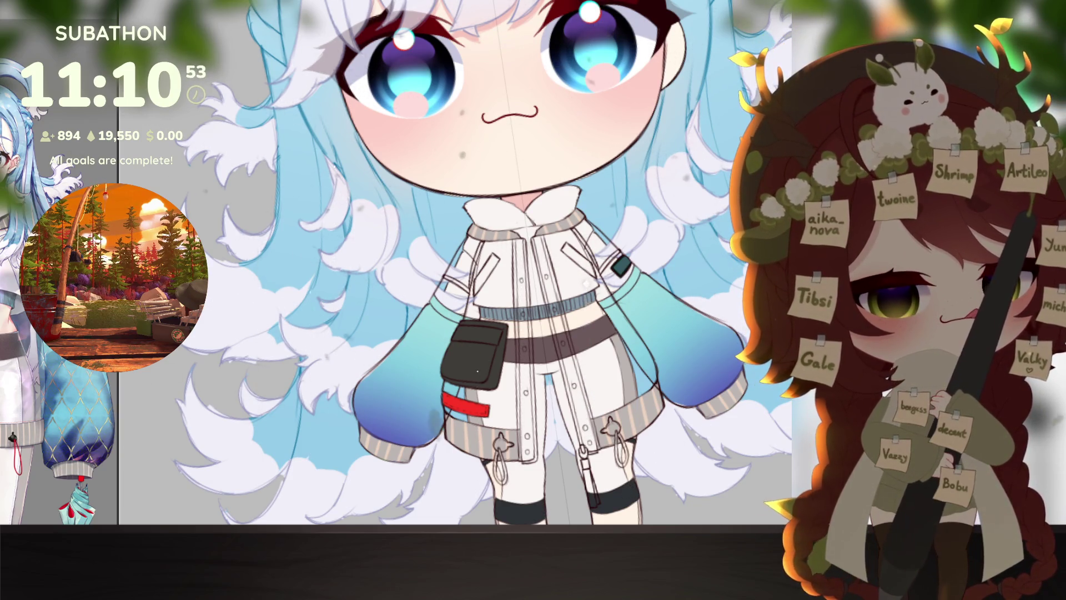
Step: Draw a short dark trim line at the sleeve's shoulder seam and touch up its edge
scroll(602, 306, "up", 1)
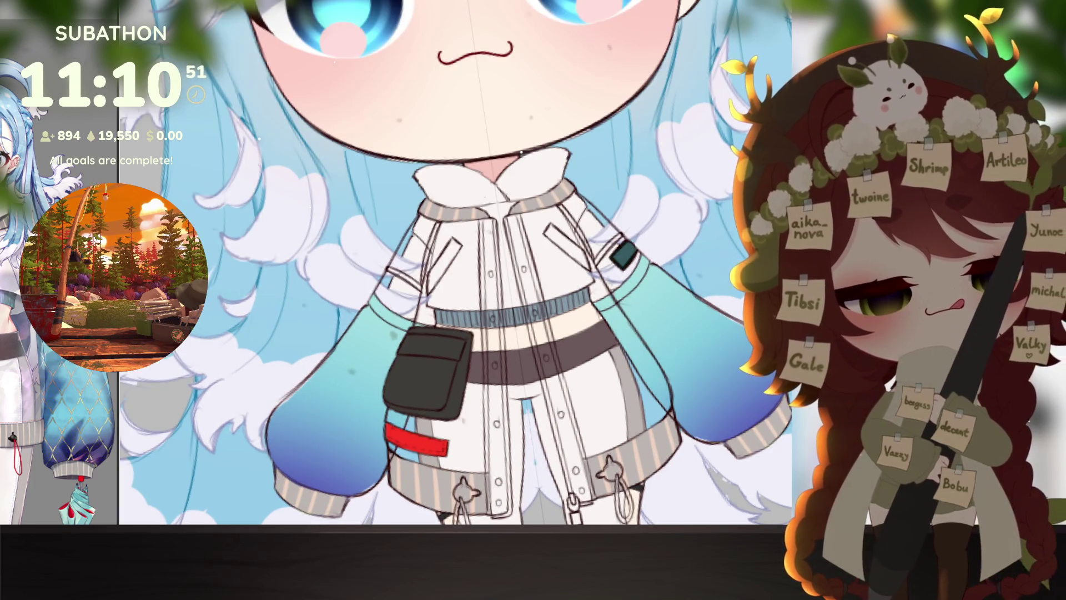
left_click_drag(593, 305, 611, 298)
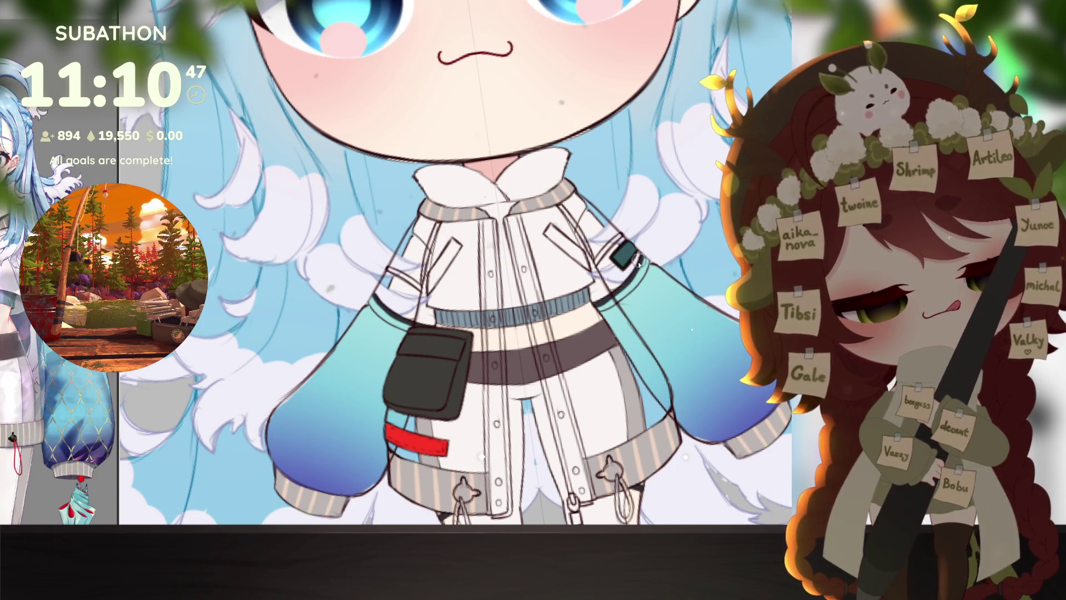
left_click_drag(611, 304, 643, 268)
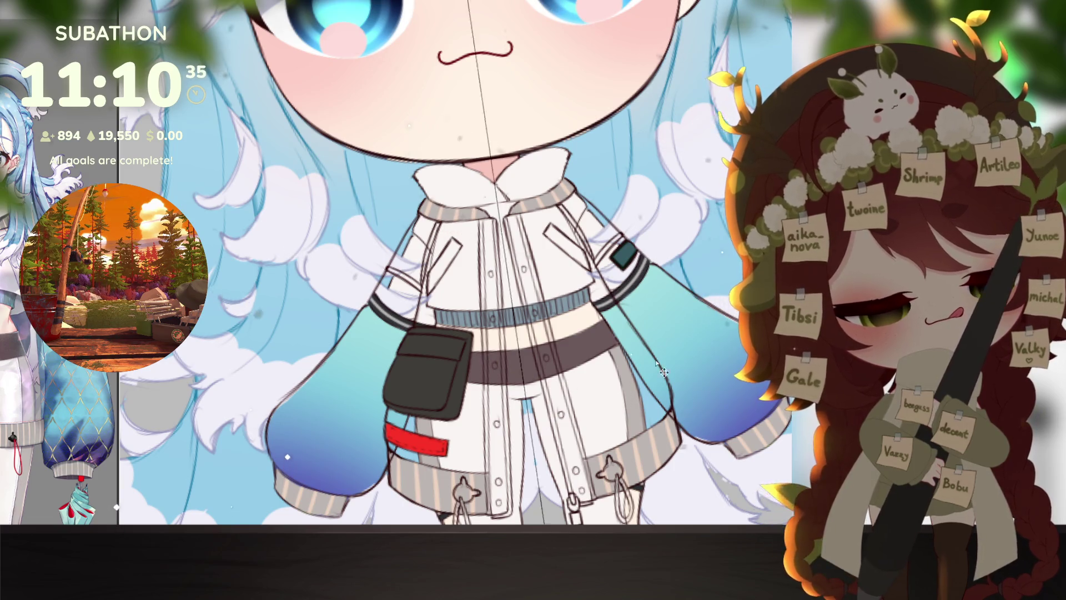
scroll(621, 293, "down", 3)
scroll(655, 443, "up", 2)
scroll(654, 442, "down", 3)
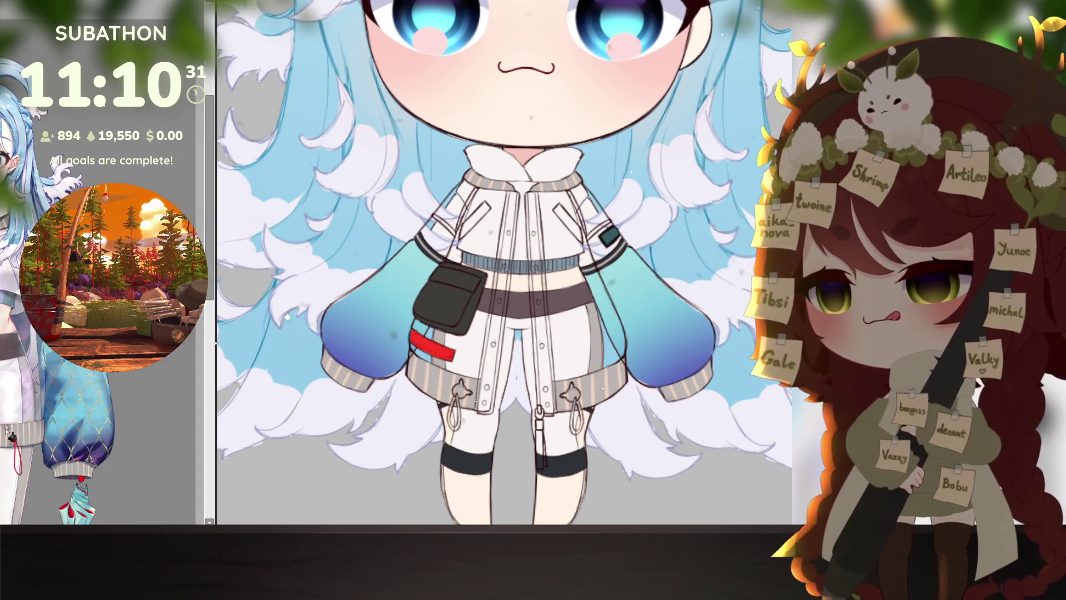
scroll(110, 378, "down", 5)
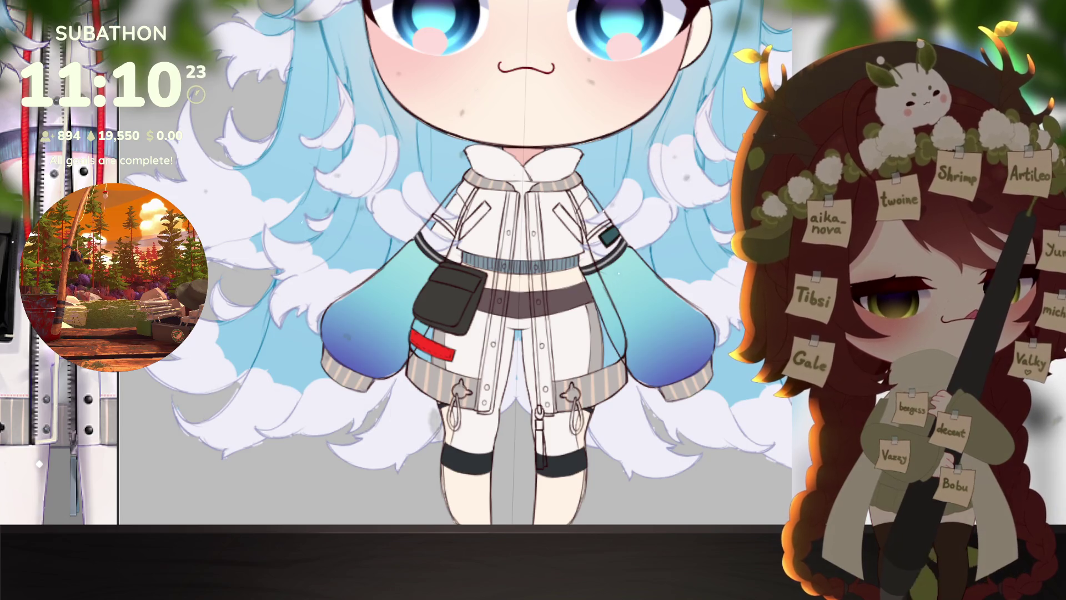
scroll(633, 413, "up", 5)
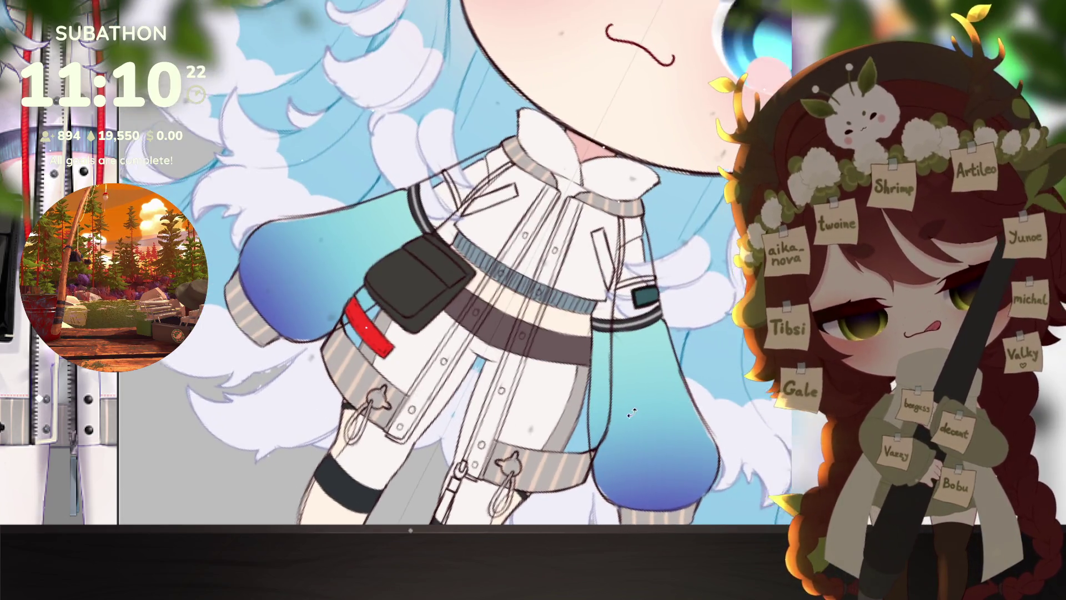
left_click_drag(633, 412, 625, 427)
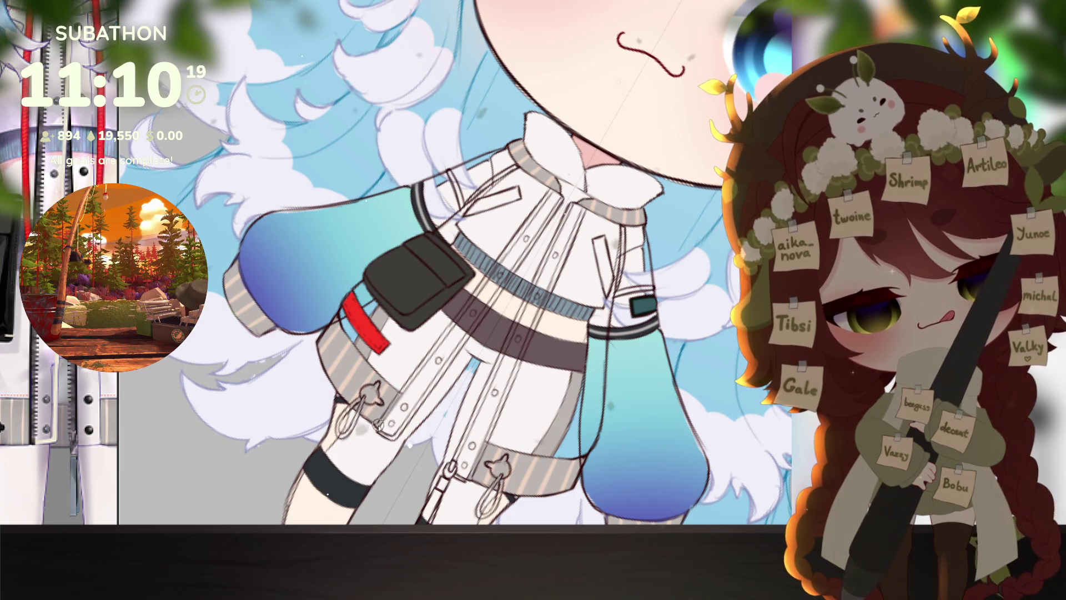
Step: Ink the dark diagonal strap line across the white jacket
left_click_drag(383, 419, 396, 398)
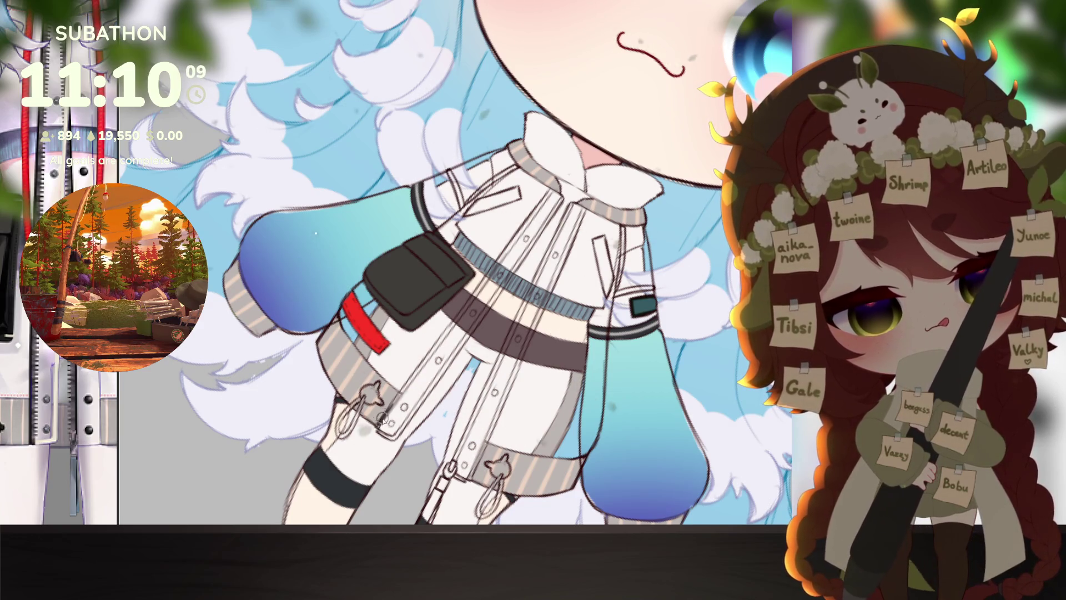
left_click_drag(379, 424, 552, 191)
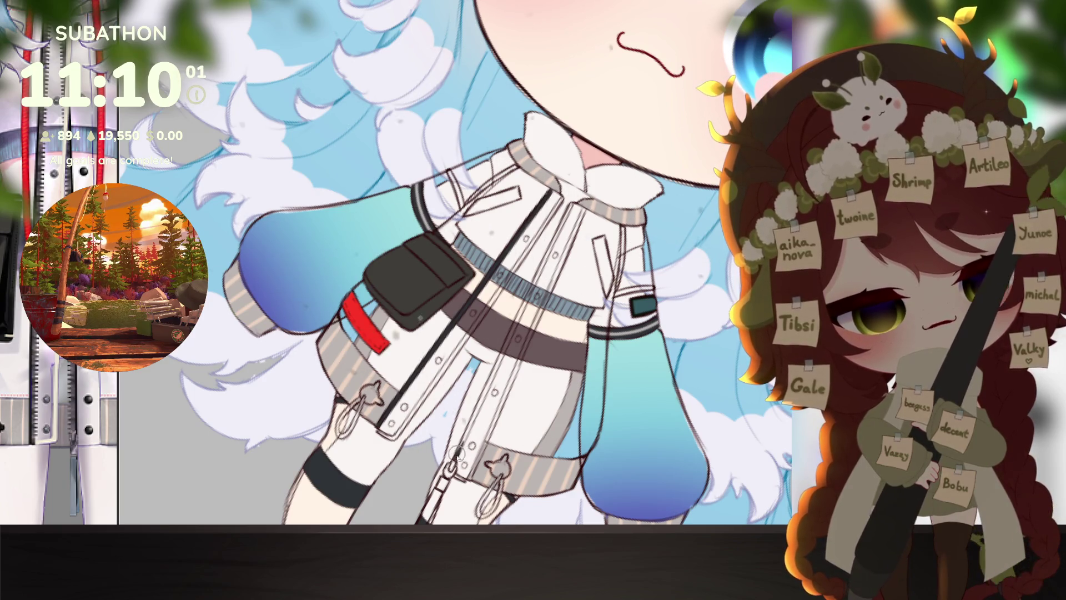
left_click_drag(459, 454, 573, 203)
left_click_drag(652, 419, 691, 344)
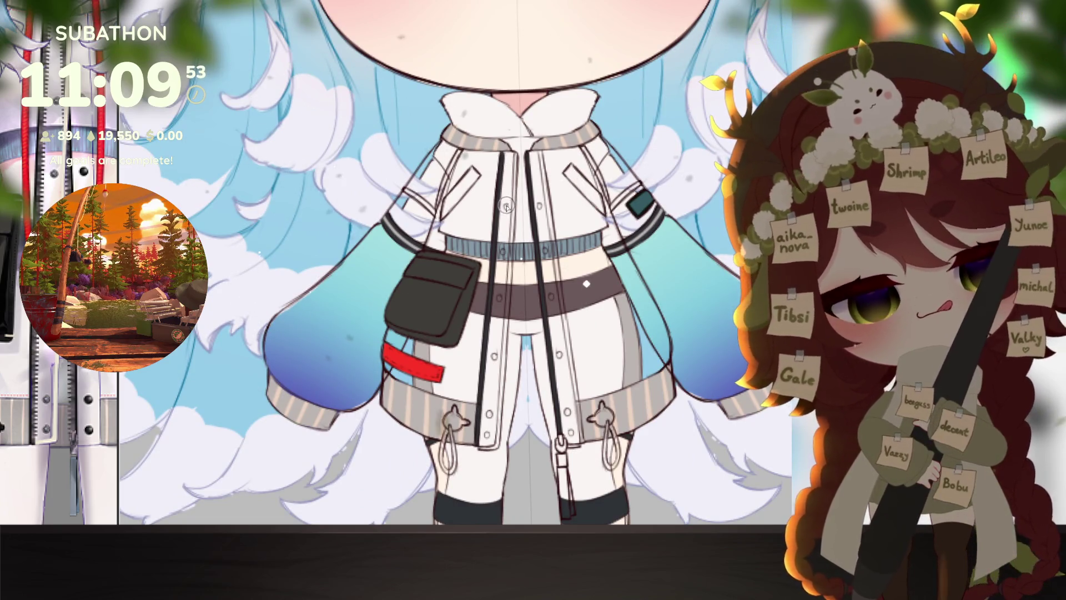
Step: Dot the three jacket buttons with dark paint
left_click(500, 298)
left_click(494, 357)
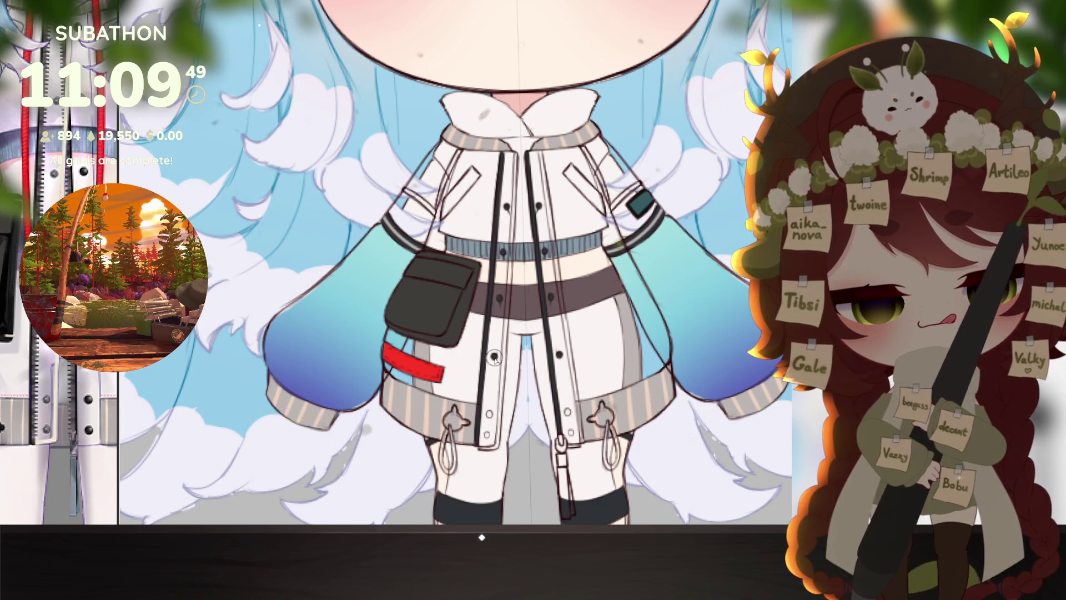
left_click(489, 413)
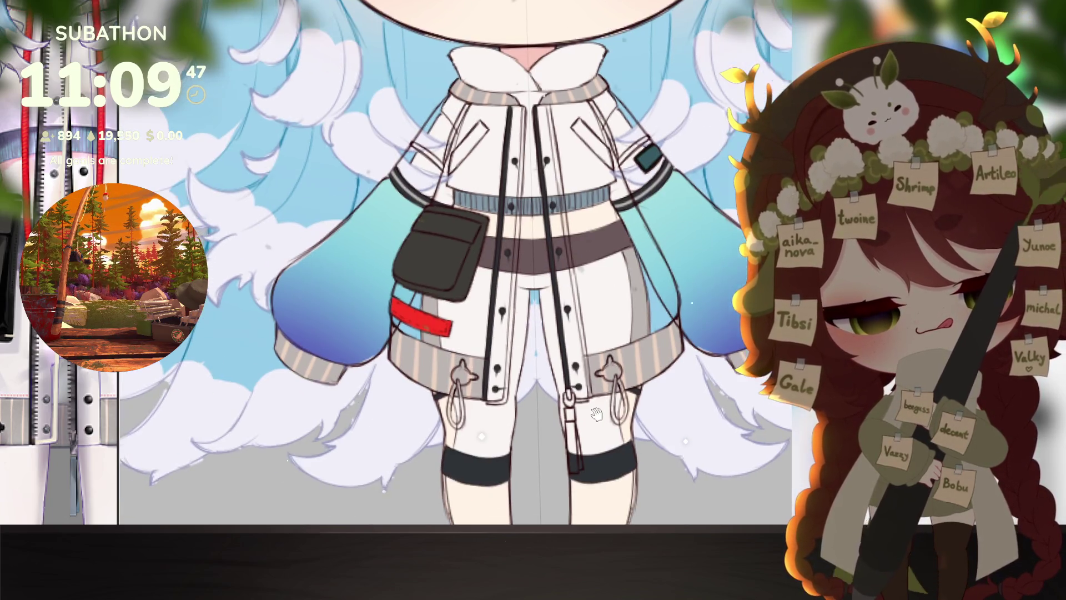
Step: Sketch little cat ears onto the hem toggles
mouse_move(590, 440)
left_mouse_down()
mouse_move(605, 359)
mouse_move(616, 364)
left_mouse_up()
mouse_move(646, 411)
left_mouse_down()
mouse_move(633, 425)
mouse_move(664, 388)
left_mouse_up()
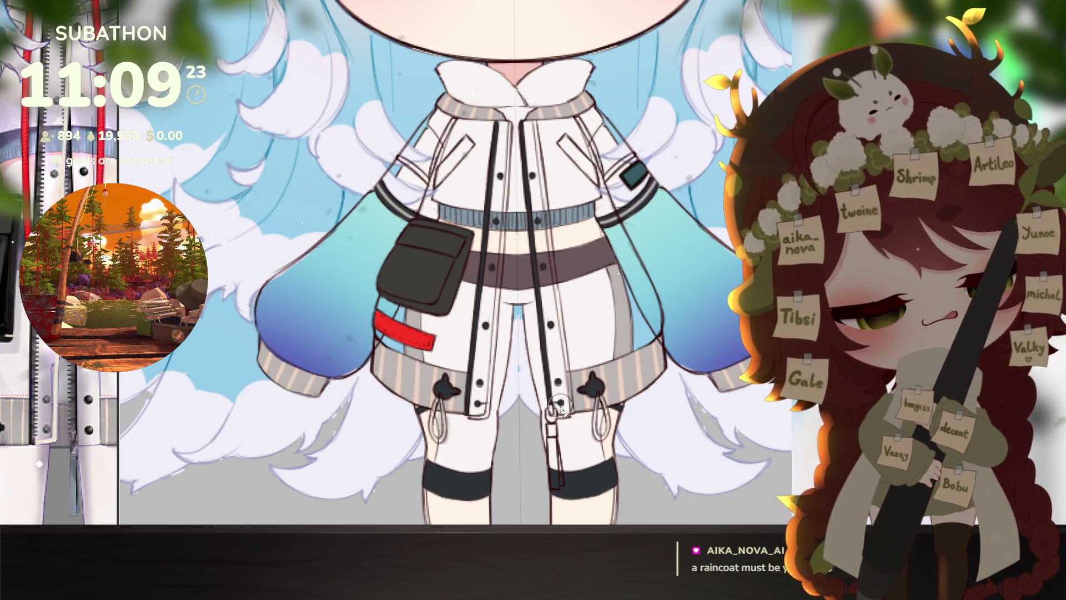
scroll(679, 476, "up", 1)
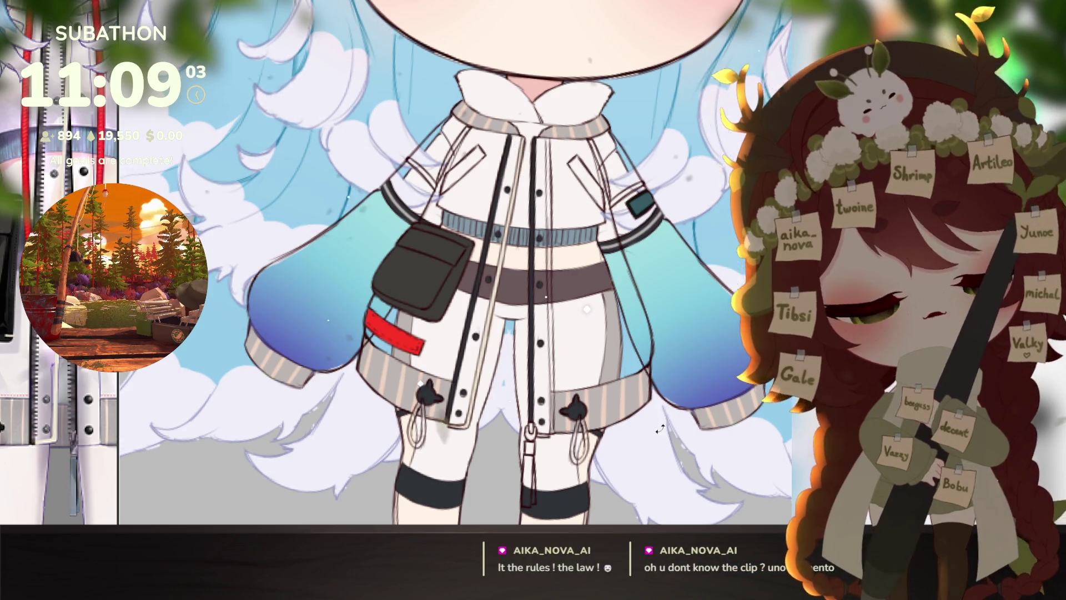
Step: Paint the drawstring cords red, mirrored on both sides of the hem
left_click_drag(661, 420, 683, 383)
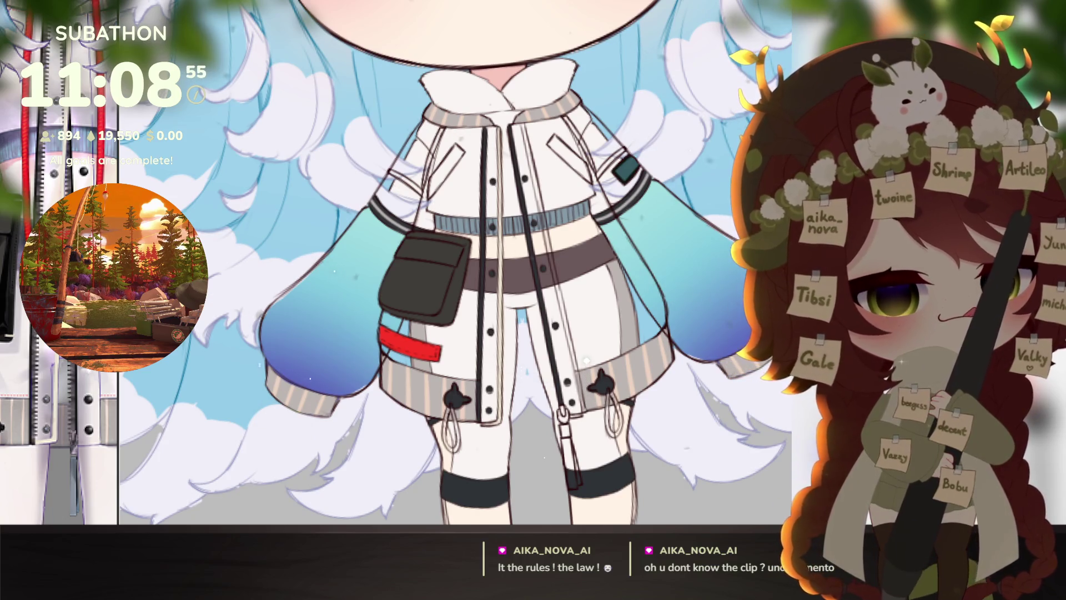
mouse_move(450, 406)
left_mouse_down()
mouse_move(455, 451)
mouse_move(451, 404)
left_mouse_up()
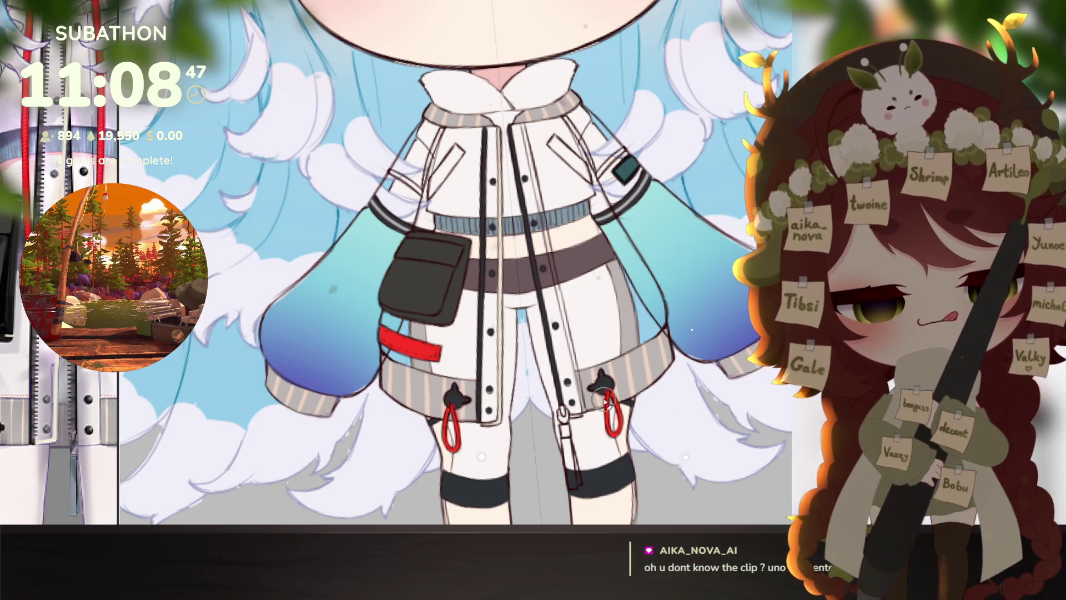
scroll(604, 442, "down", 5)
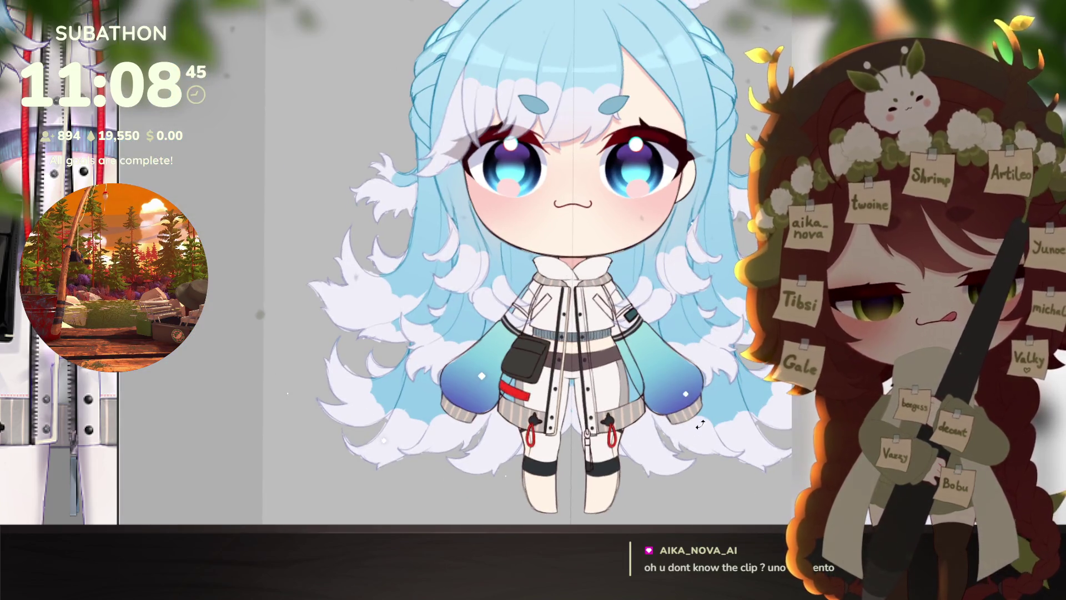
mouse_move(136, 383)
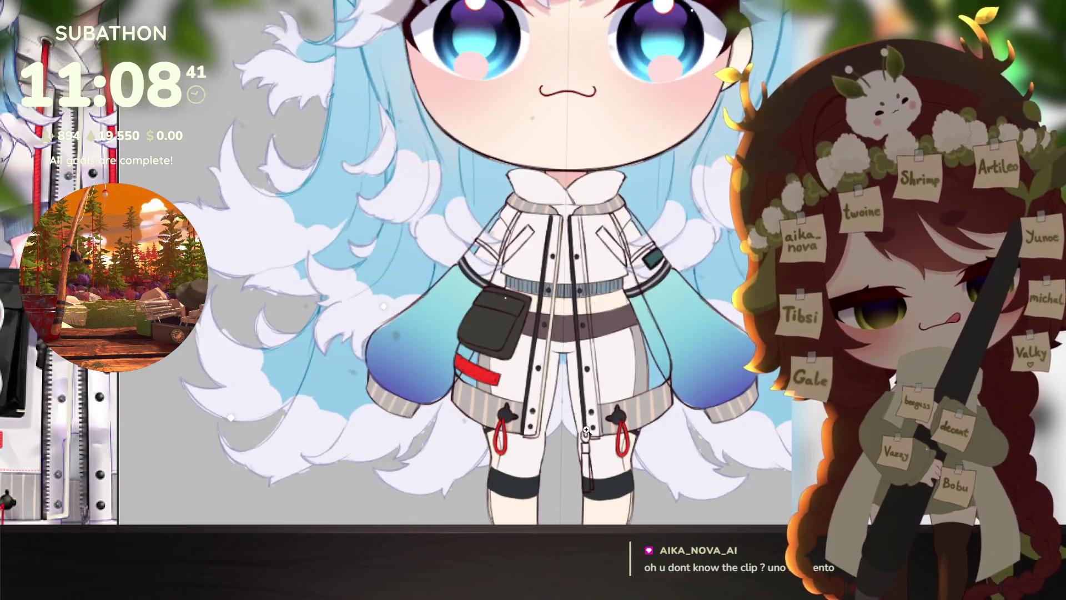
scroll(589, 432, "up", 5)
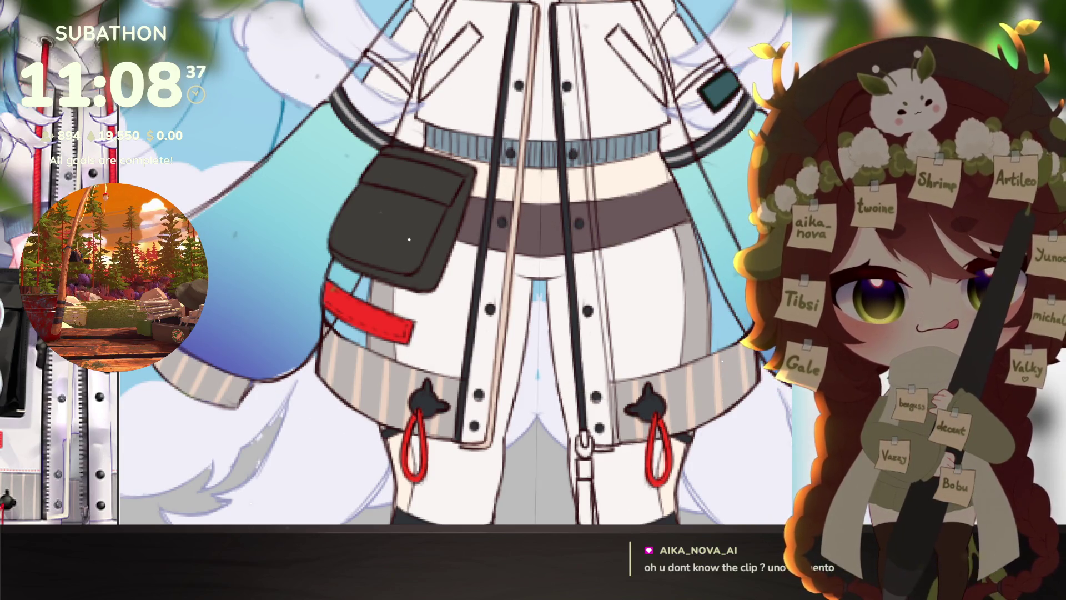
Step: Dab red dashed stitch marks along both shoulder stripes of the jacket
left_click_drag(409, 211, 288, 439)
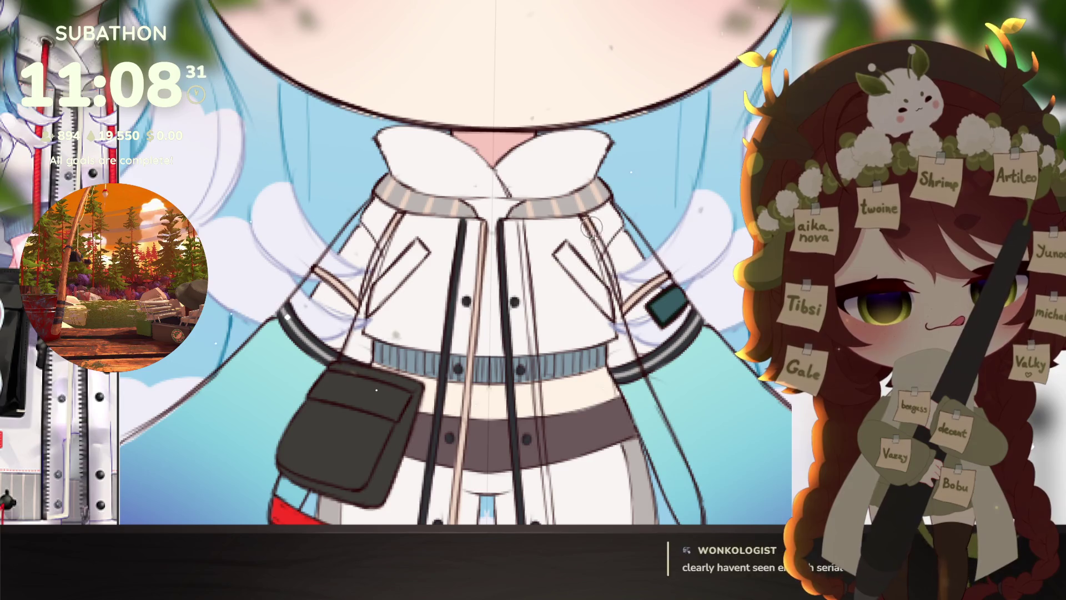
left_click_drag(638, 395, 650, 365)
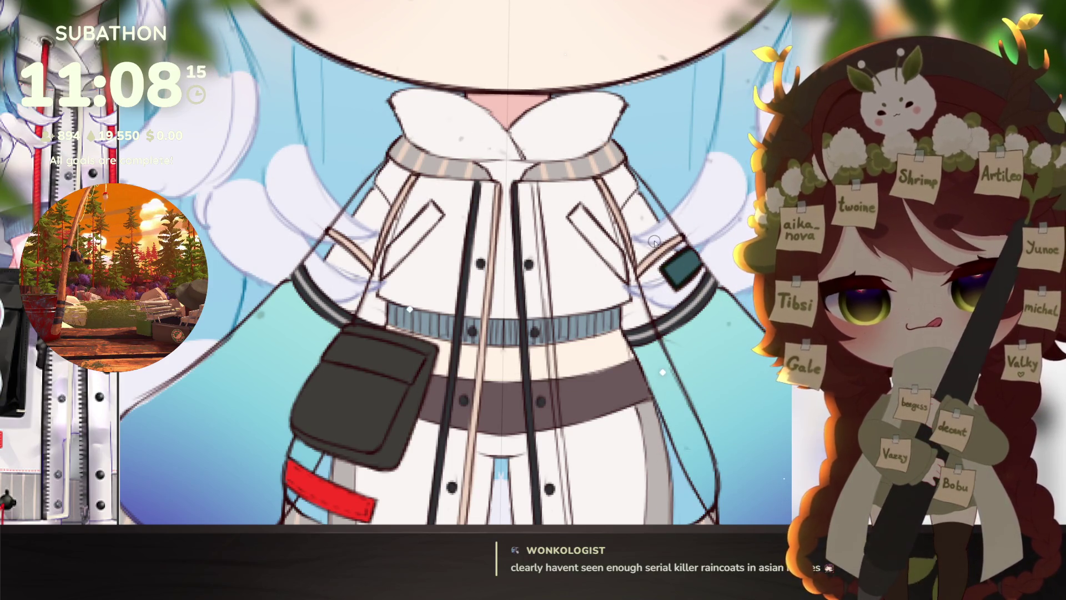
mouse_move(640, 267)
left_mouse_down()
mouse_move(681, 239)
mouse_move(628, 260)
mouse_move(601, 195)
left_mouse_up()
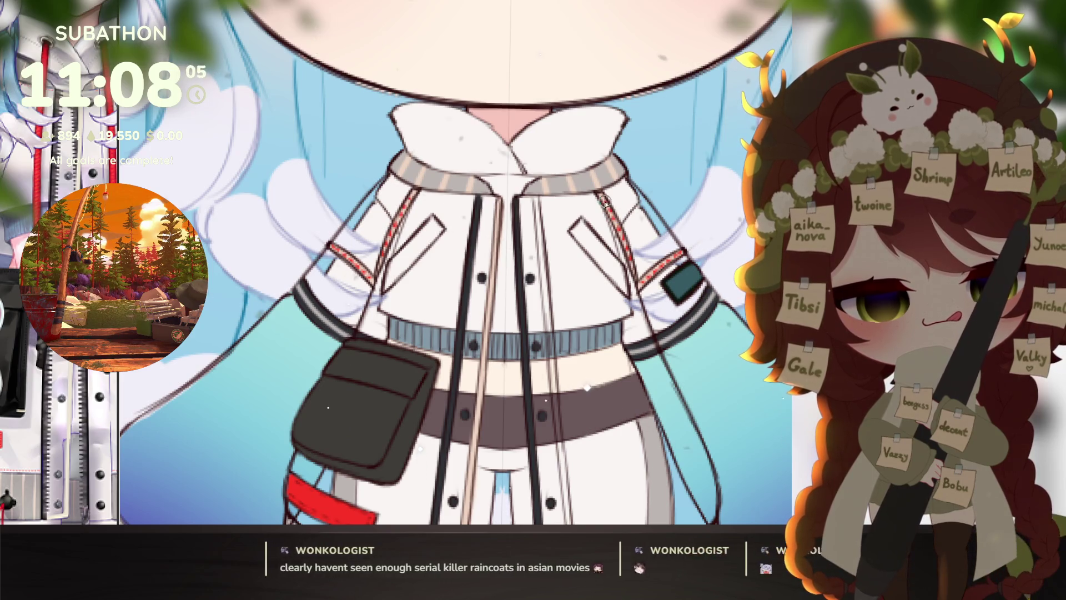
scroll(659, 293, "down", 5)
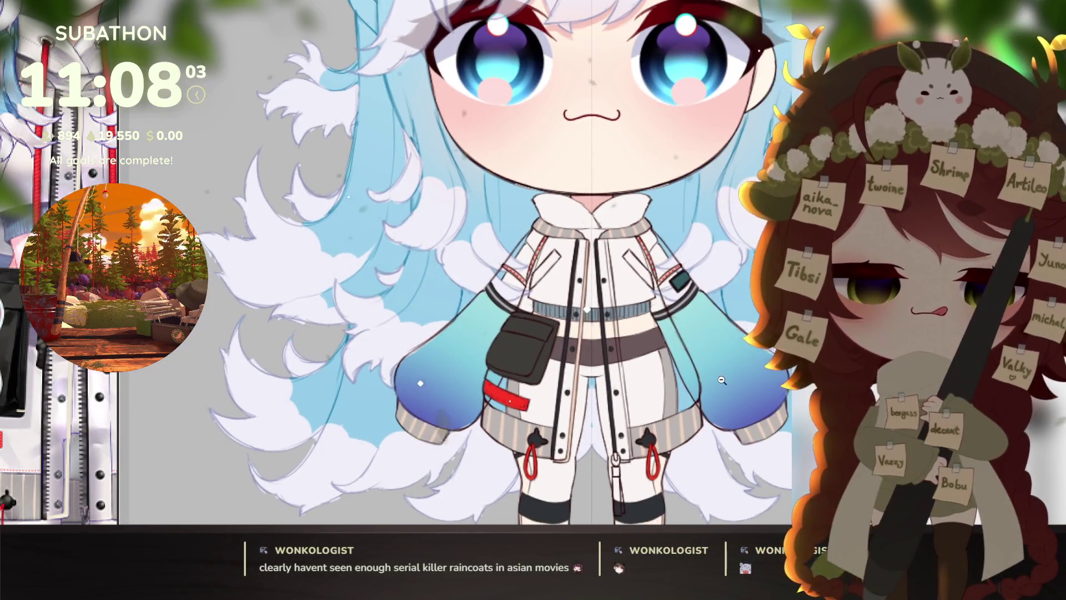
scroll(717, 393, "up", 5)
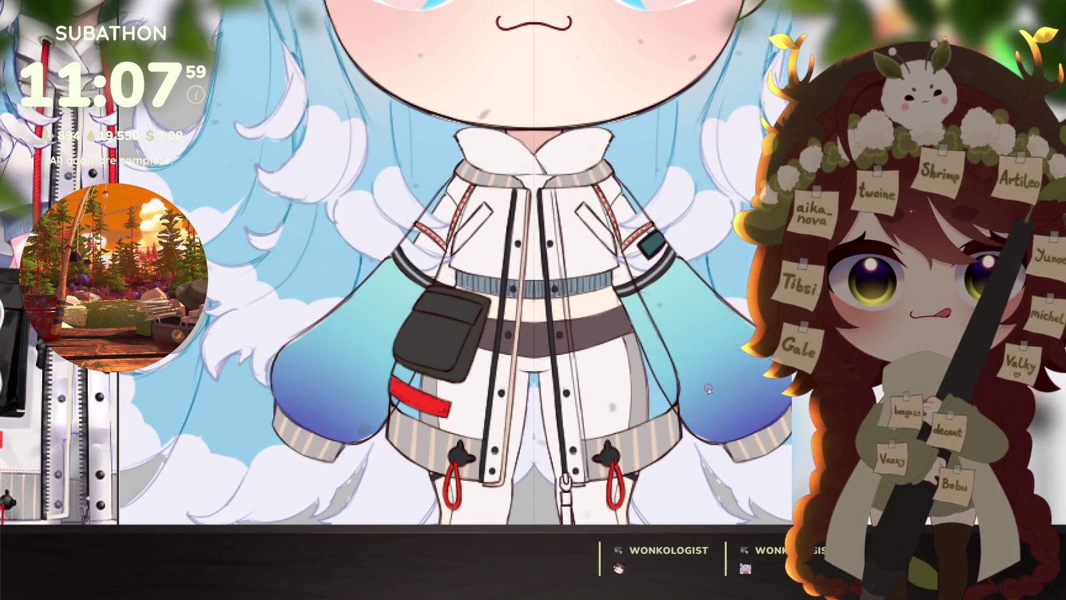
left_click_drag(679, 412, 687, 407)
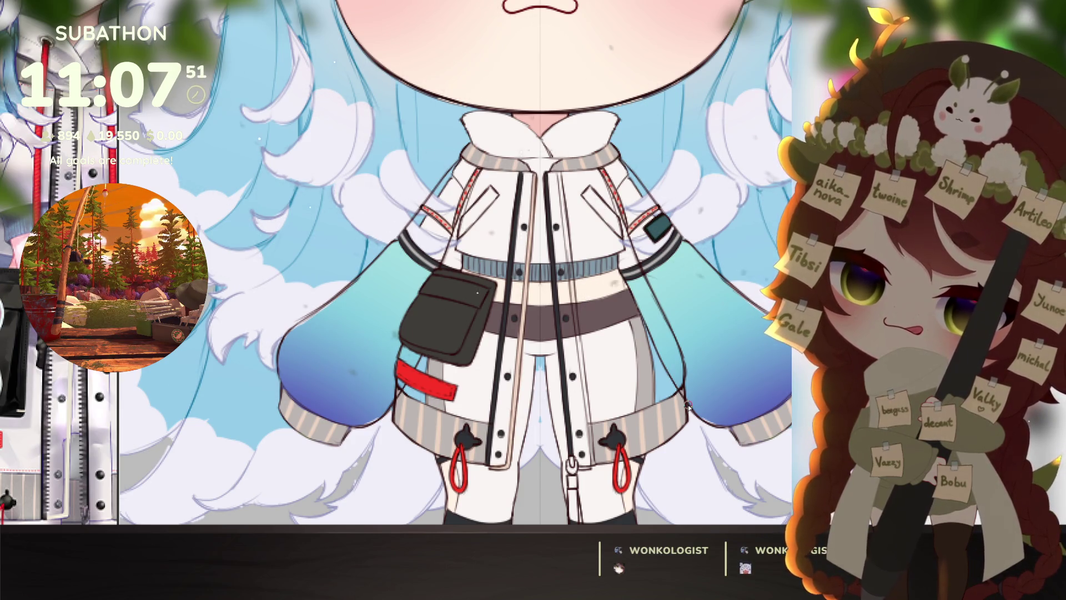
left_click_drag(72, 311, 68, 383)
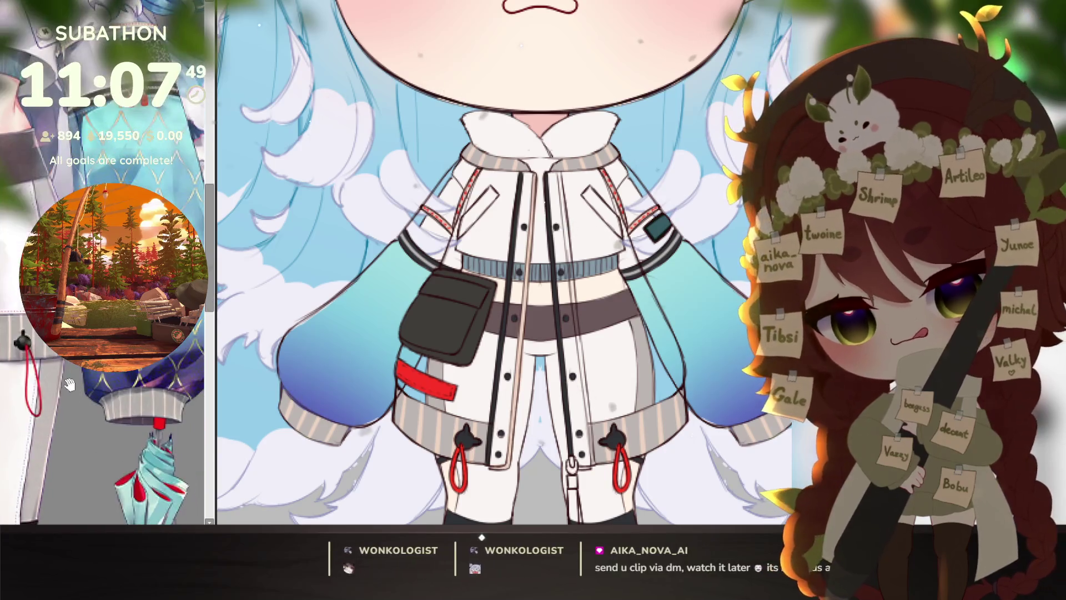
scroll(69, 383, "down", 3)
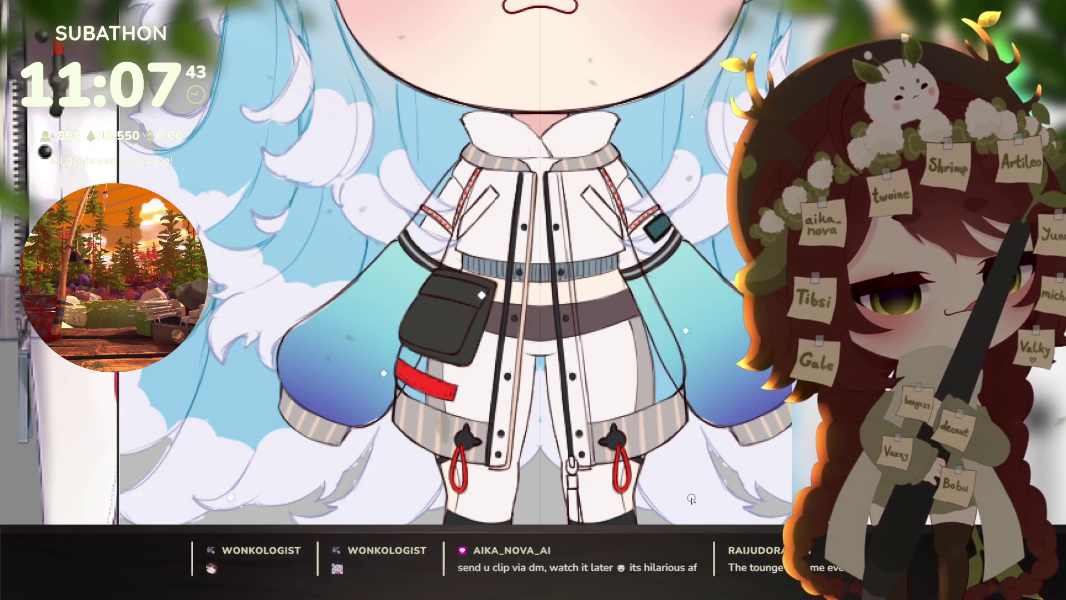
left_click_drag(576, 448, 588, 410)
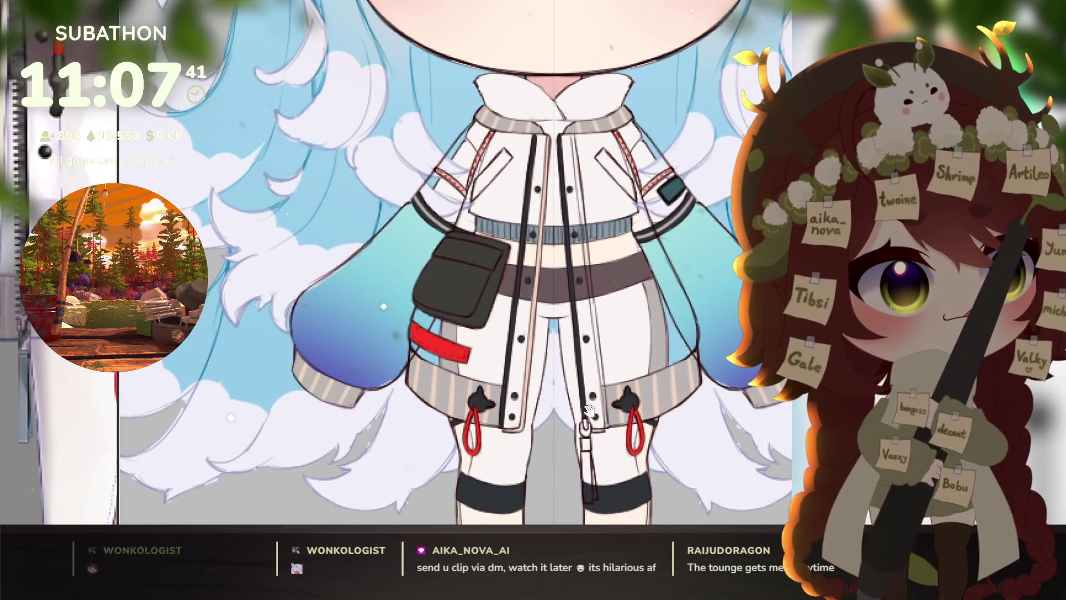
scroll(635, 436, "up", 3)
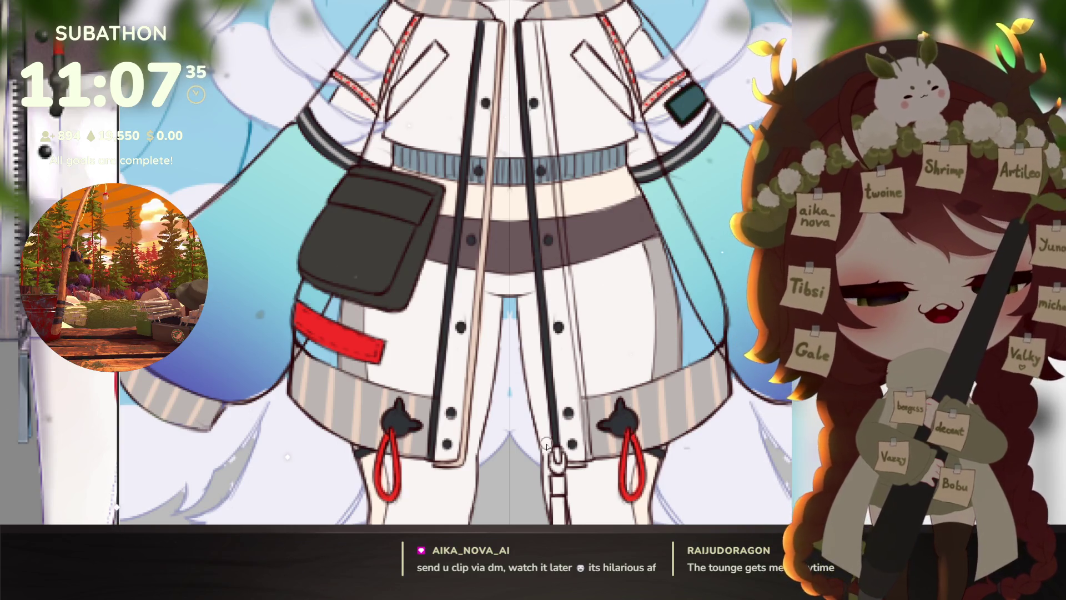
left_click_drag(547, 447, 576, 378)
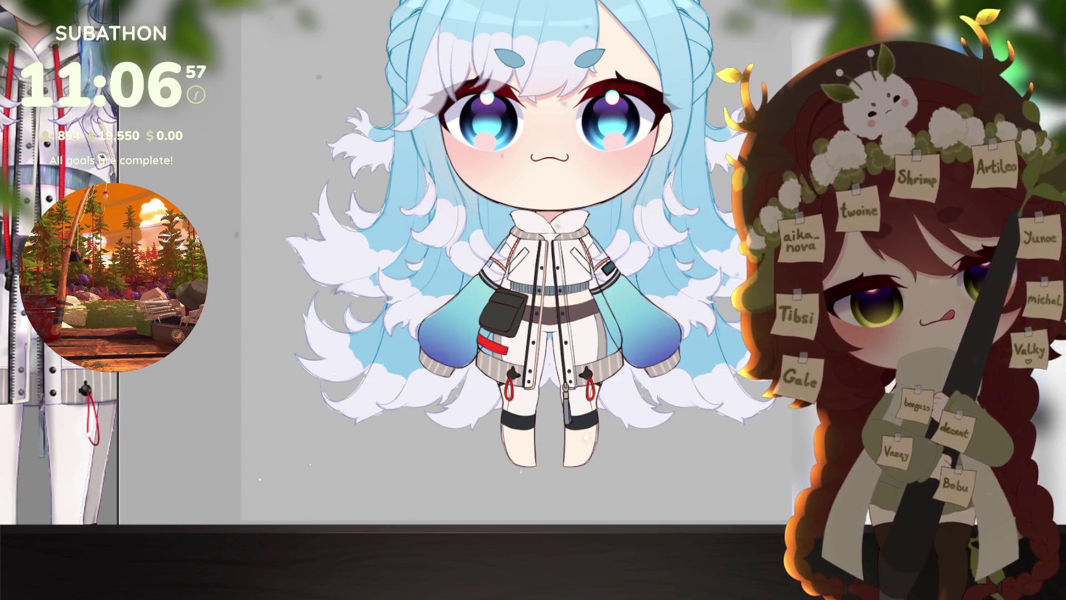
Step: Brush bright green over the lower and upper jacket side panels up to the shoulders
scroll(486, 364, "up", 2)
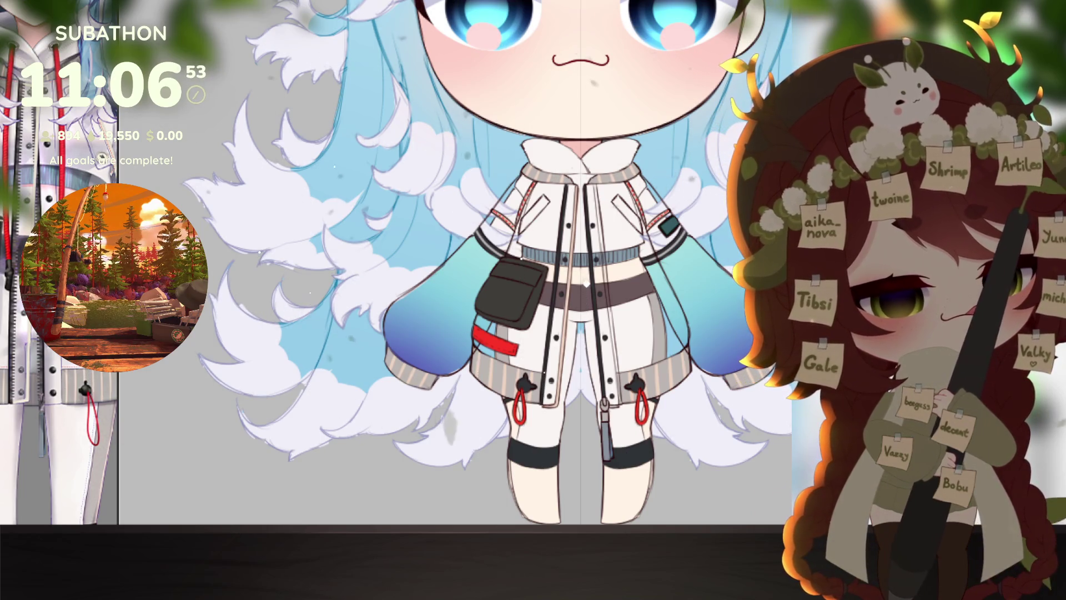
scroll(508, 341, "up", 2)
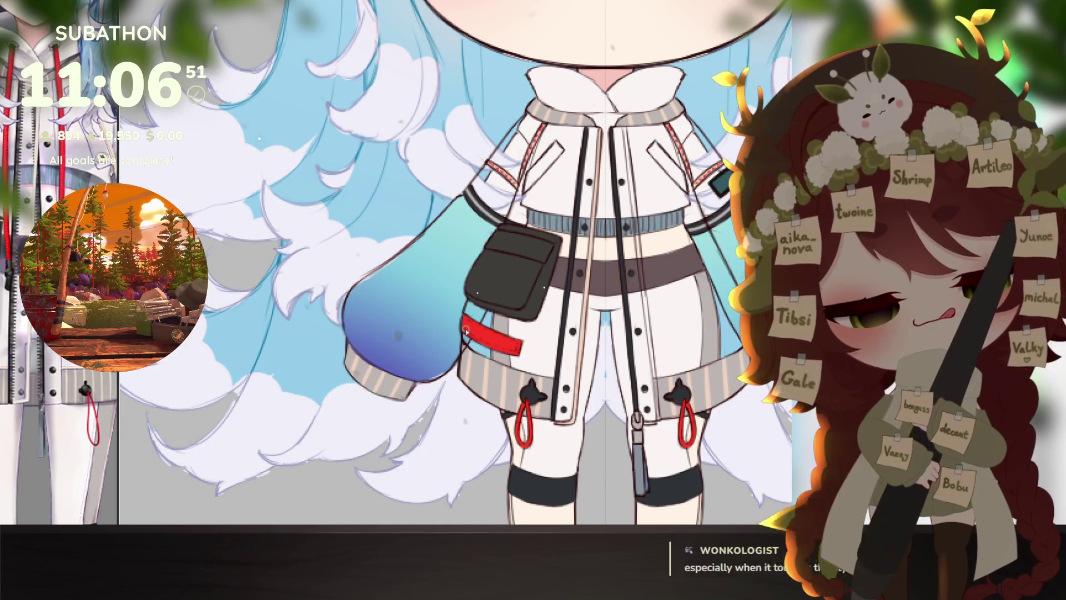
left_click_drag(477, 306, 471, 349)
mouse_move(483, 297)
left_mouse_down()
mouse_move(474, 333)
mouse_move(503, 361)
mouse_move(558, 333)
left_mouse_up()
mouse_move(508, 186)
left_mouse_down()
mouse_move(525, 178)
mouse_move(485, 196)
mouse_move(483, 167)
mouse_move(519, 127)
mouse_move(541, 125)
left_mouse_up()
left_click_drag(501, 187, 532, 118)
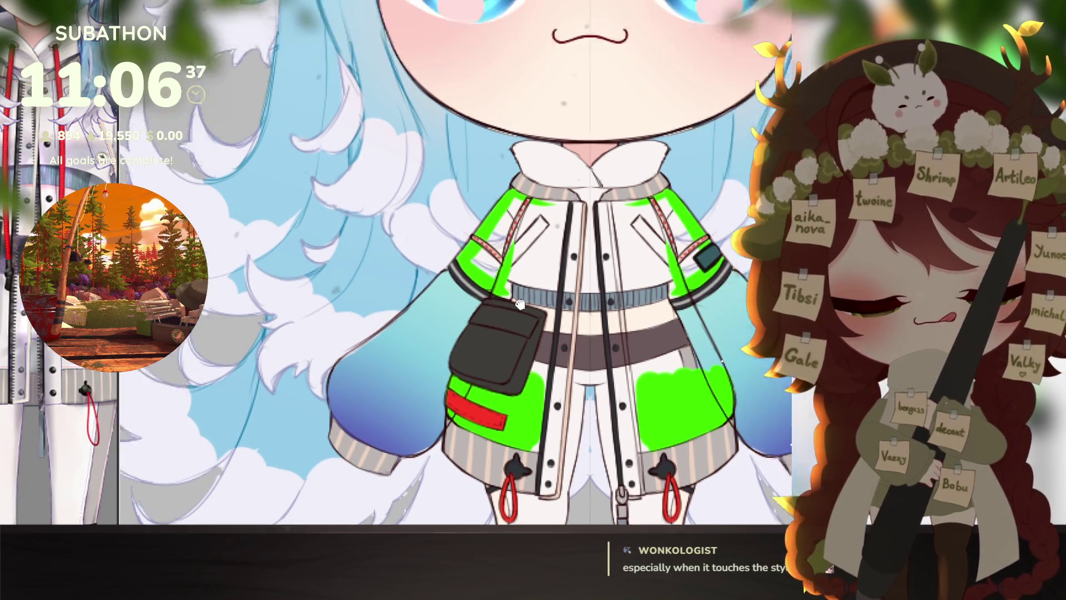
Step: Paint bright green along the diagonal jacket strap
scroll(579, 130, "up", 5)
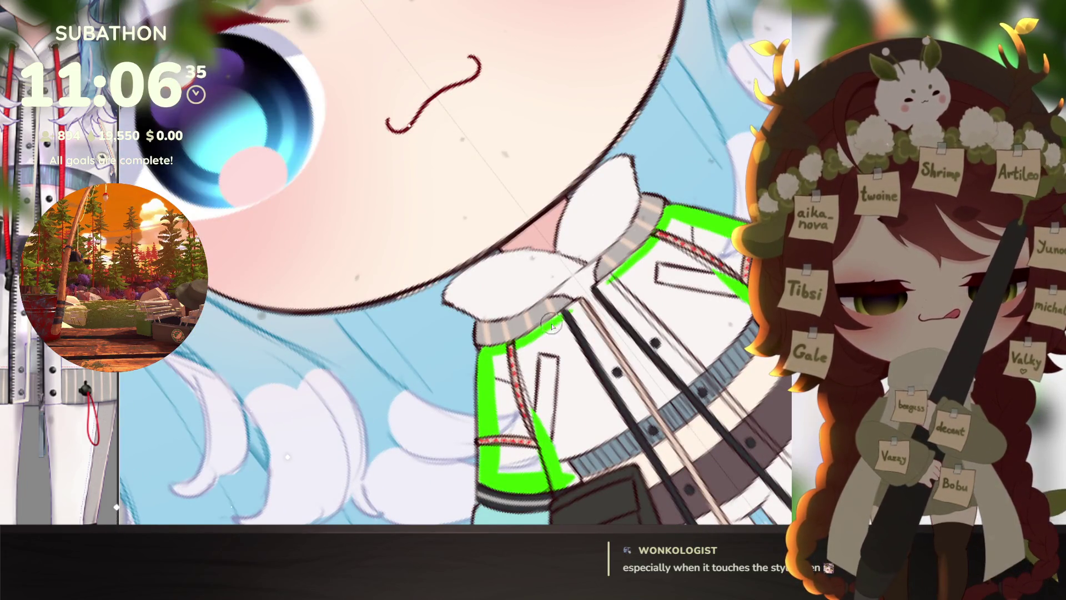
left_click_drag(760, 435, 688, 241)
scroll(688, 240, "down", 5)
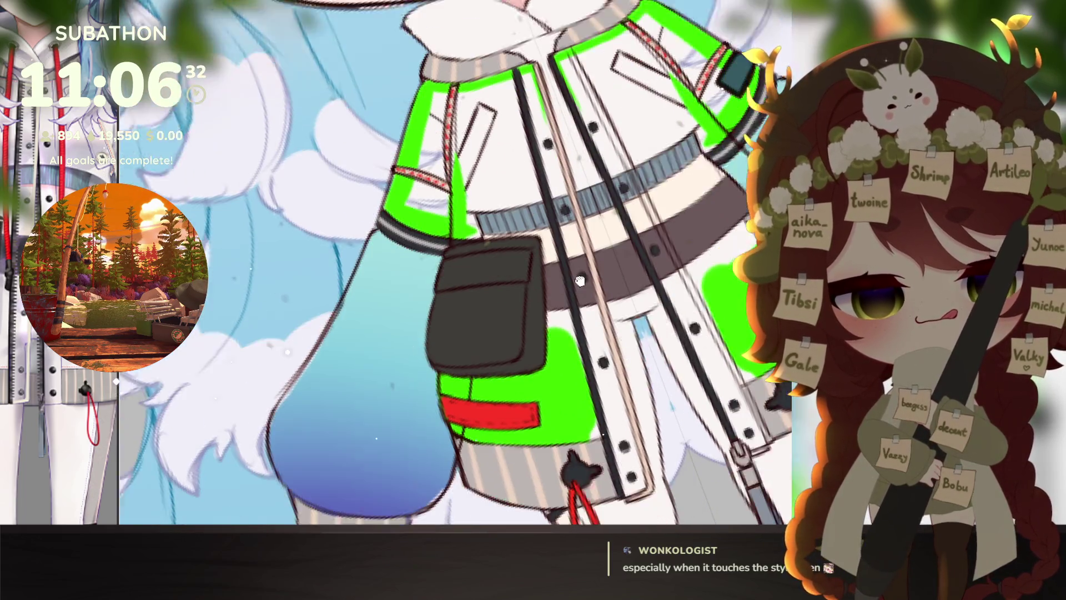
scroll(550, 139, "up", 5)
left_click_drag(518, 37, 614, 386)
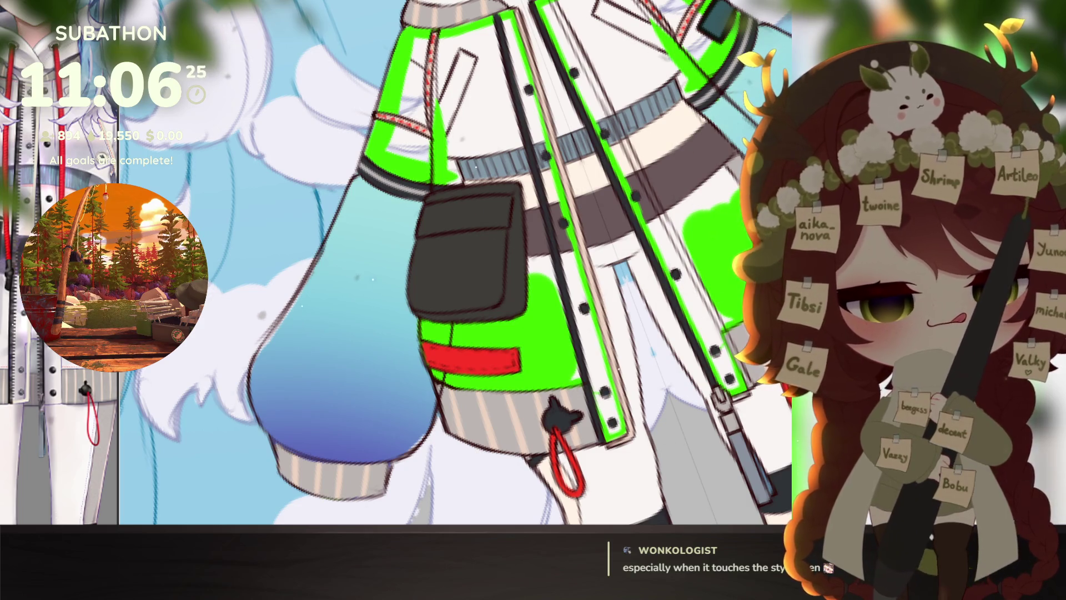
Step: Fill the upper sleeve and front jacket panels green, then reset the view
left_click(569, 349)
key("ctrl+z")
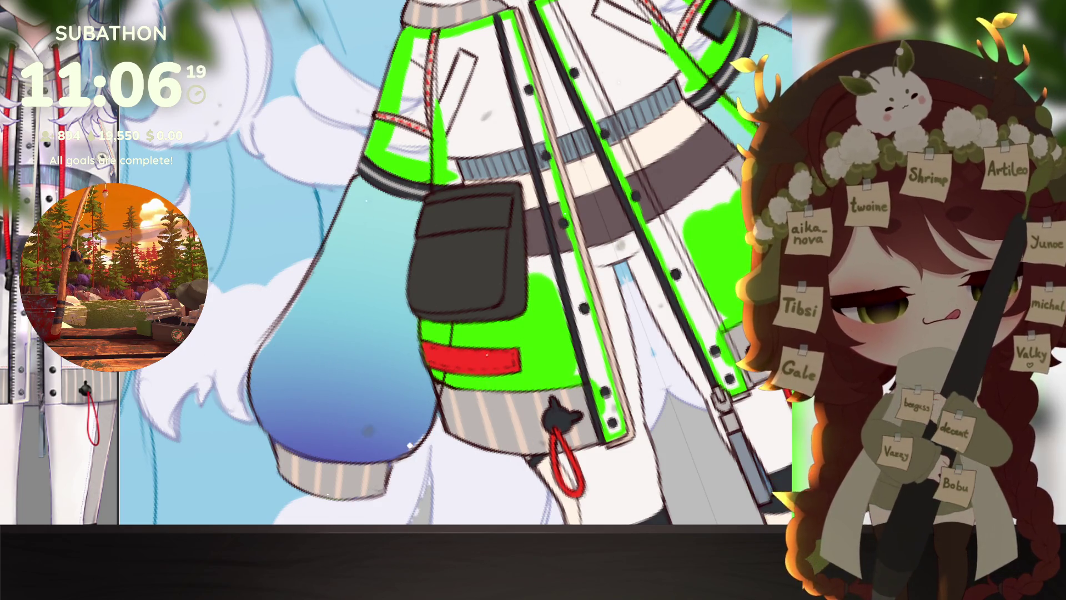
left_click(504, 151)
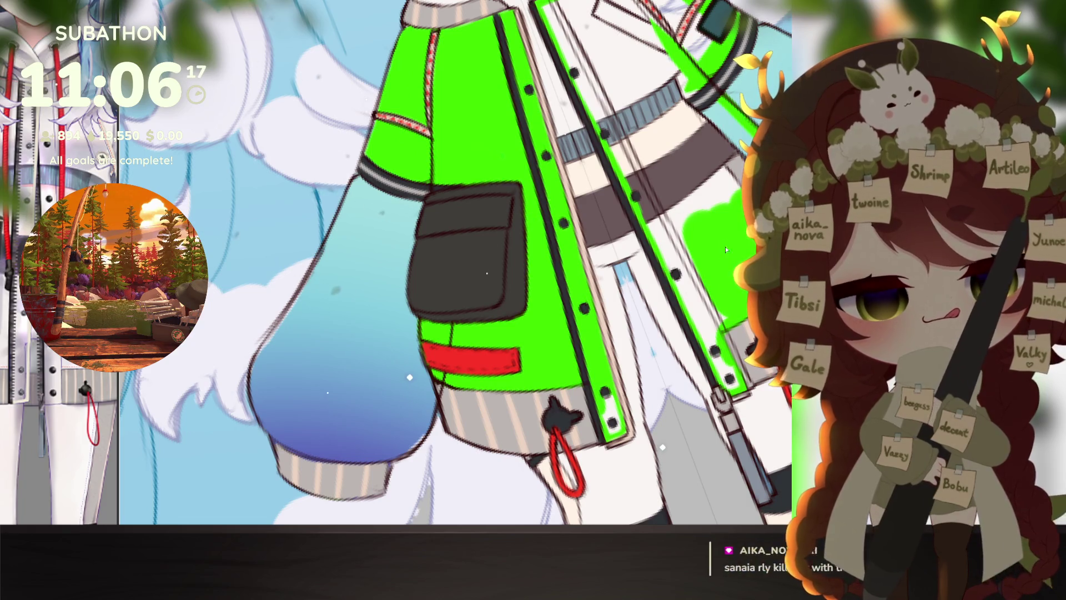
left_click(644, 239)
key("ctrl+0")
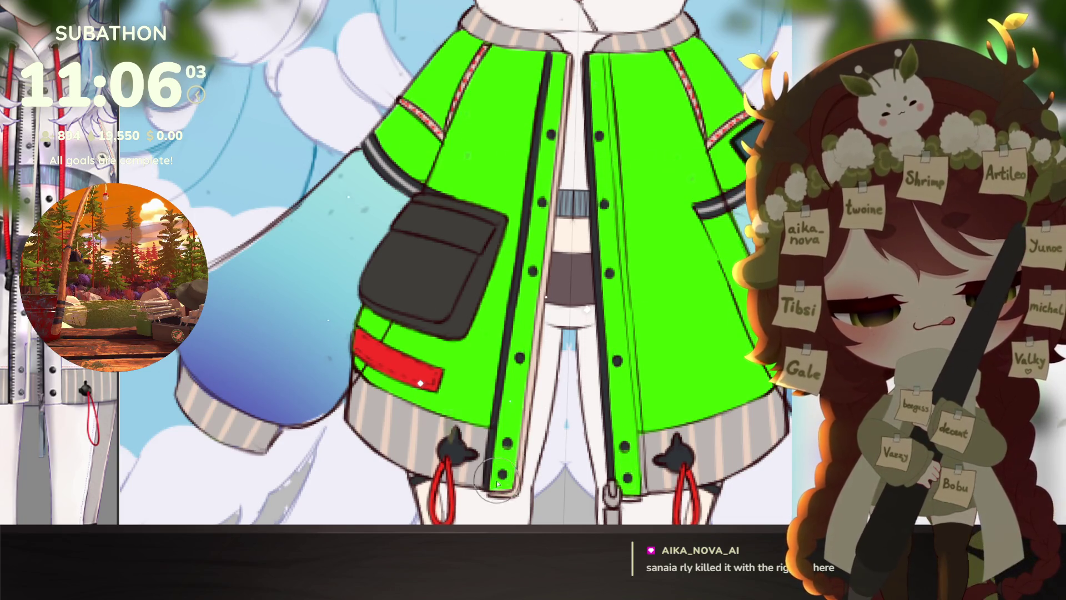
scroll(722, 413, "down", 5)
scroll(731, 424, "up", 3)
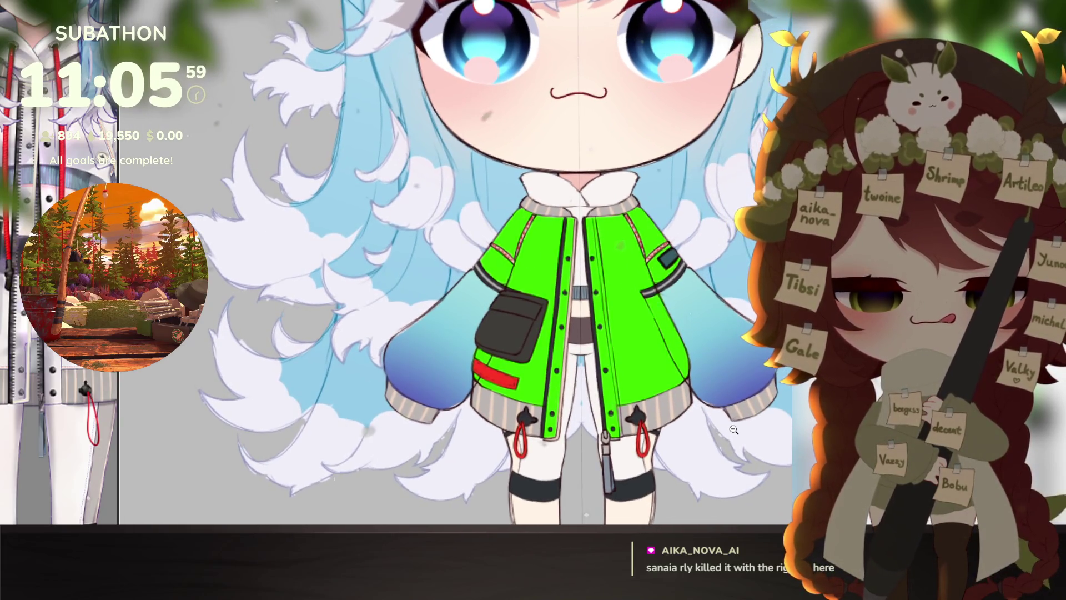
scroll(728, 419, "down", 5)
scroll(720, 410, "up", 5)
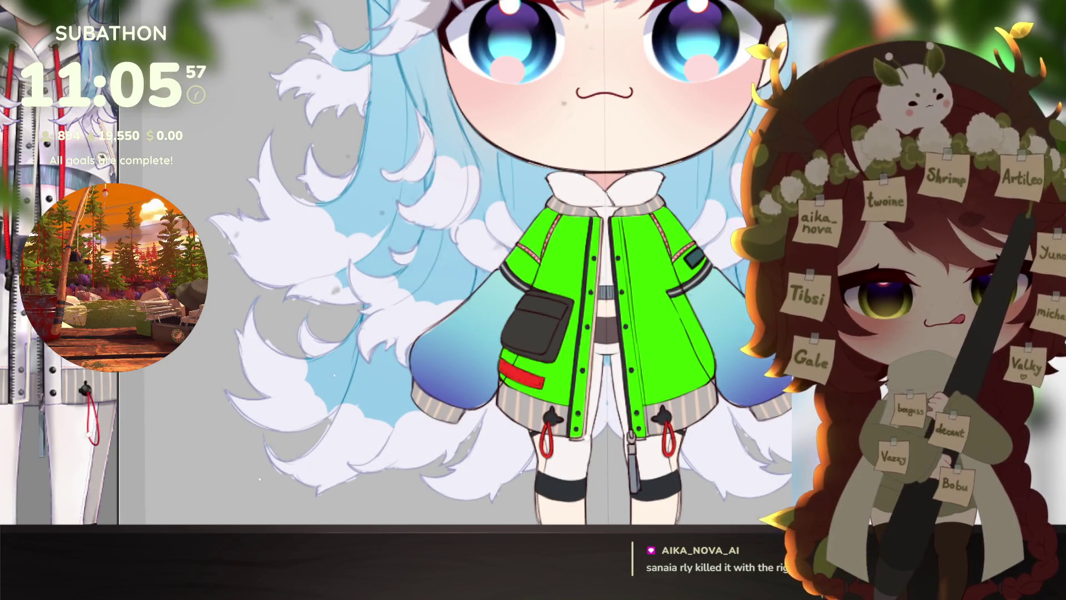
Step: Undo the green check fill and zoom in on the white jacket and right sleeve
key("ctrl+z")
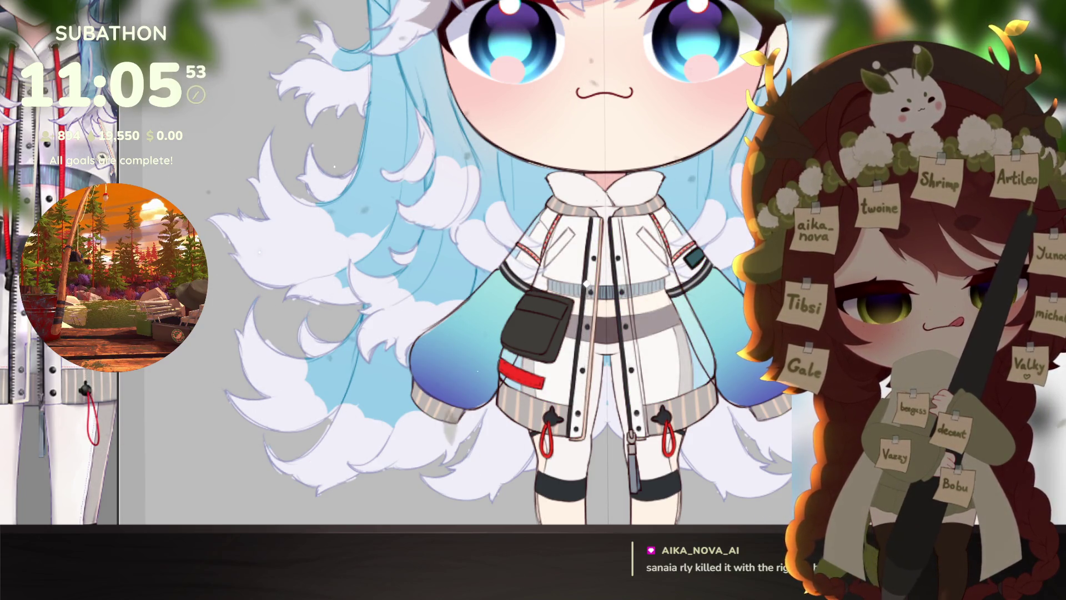
scroll(698, 368, "down", 3)
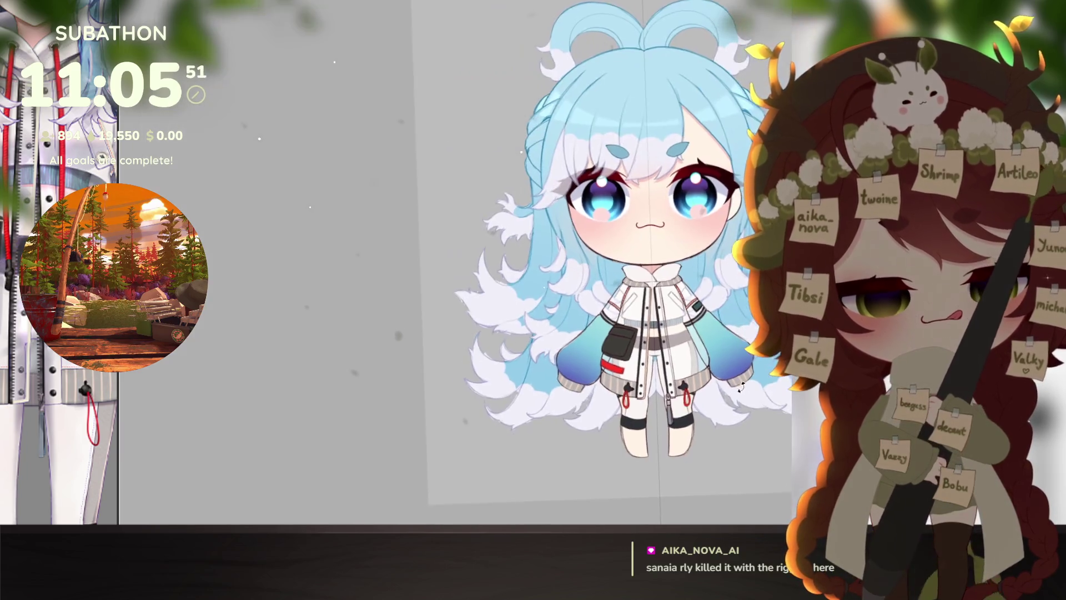
scroll(691, 400, "up", 2)
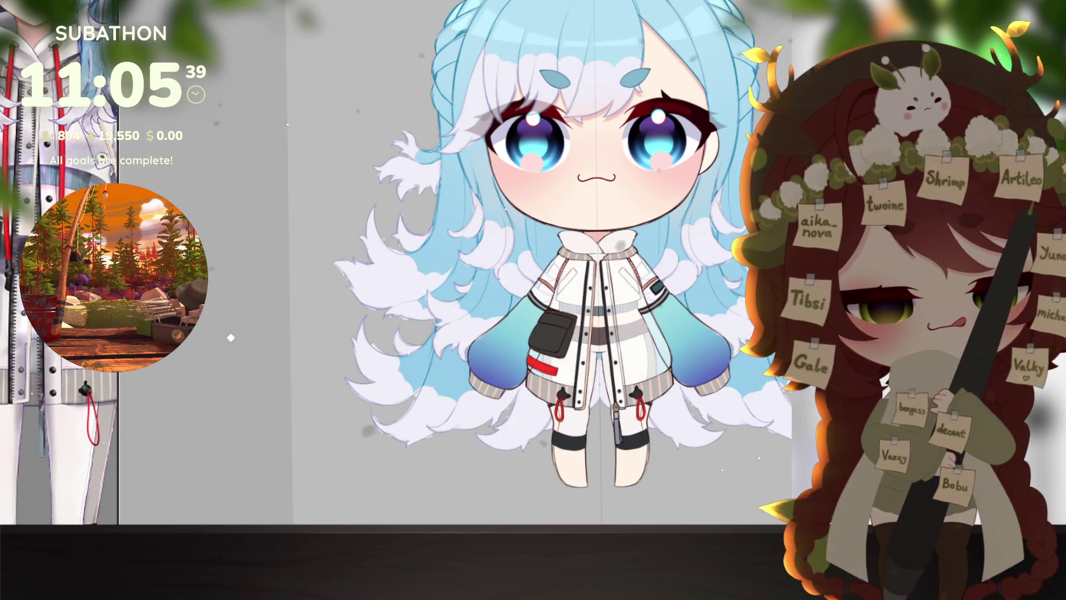
mouse_move(680, 404)
left_mouse_down()
mouse_move(620, 420)
mouse_move(639, 404)
left_mouse_up()
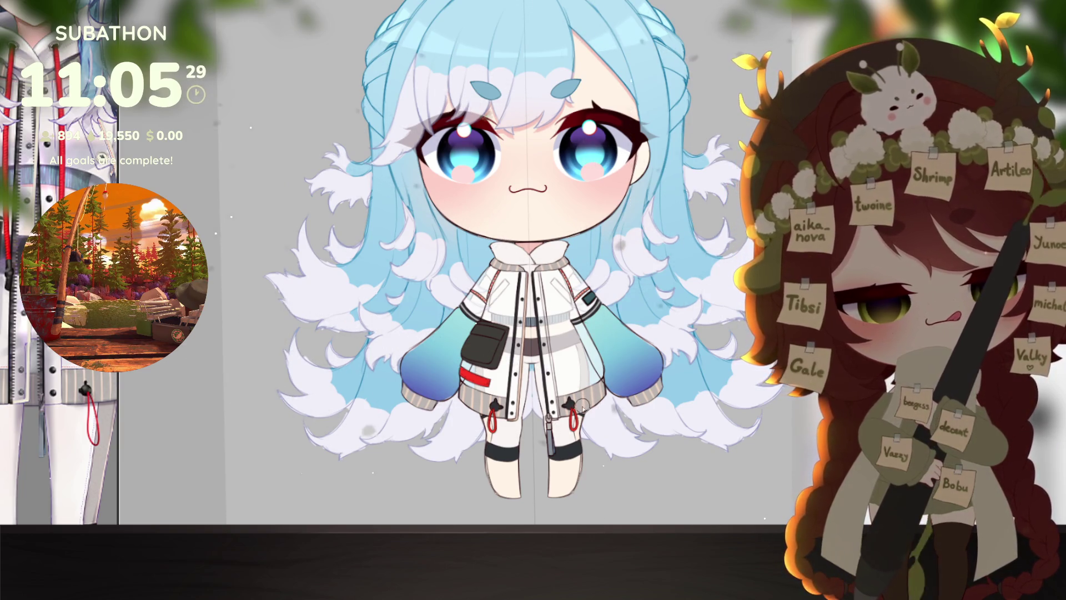
left_click_drag(611, 354, 639, 382)
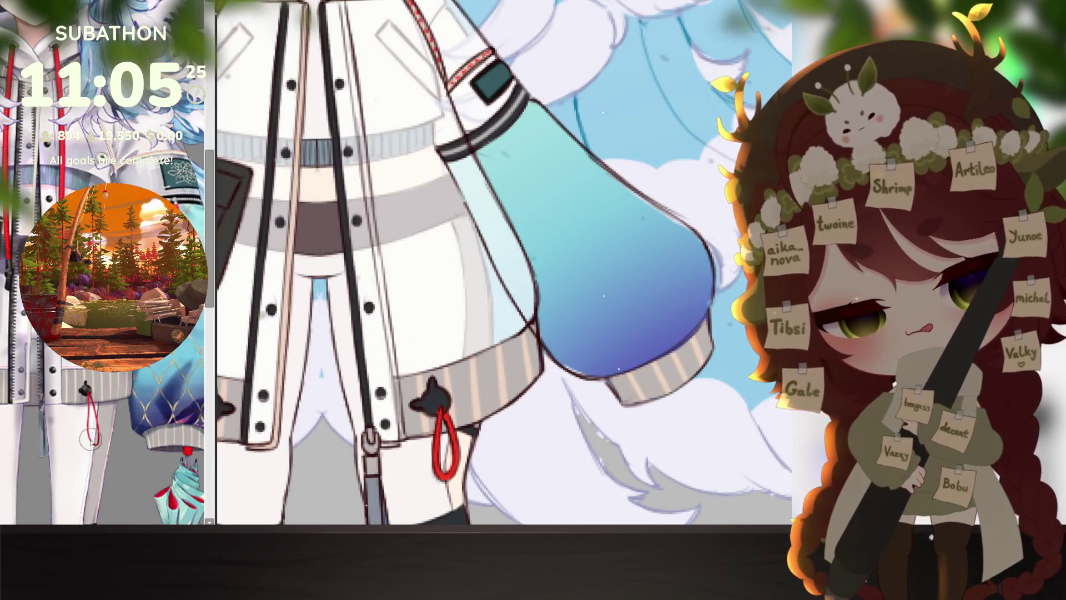
Step: Sketch a pale zigzag band across the right sleeve top, transform it, and reset the view
scroll(136, 444, "down", 5)
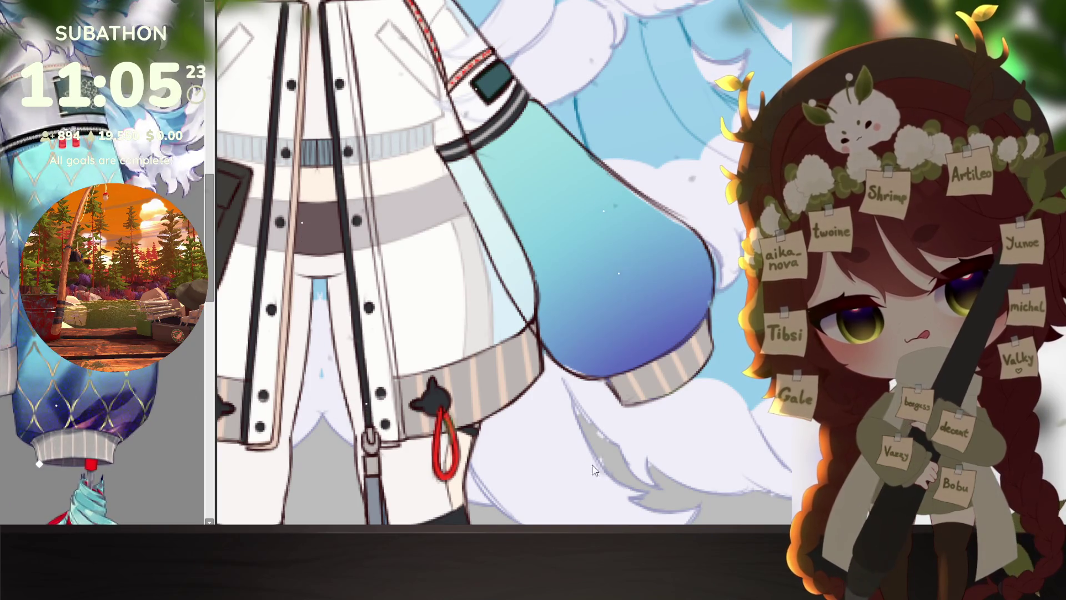
mouse_move(572, 311)
left_mouse_down()
mouse_move(593, 348)
mouse_move(593, 396)
left_mouse_up()
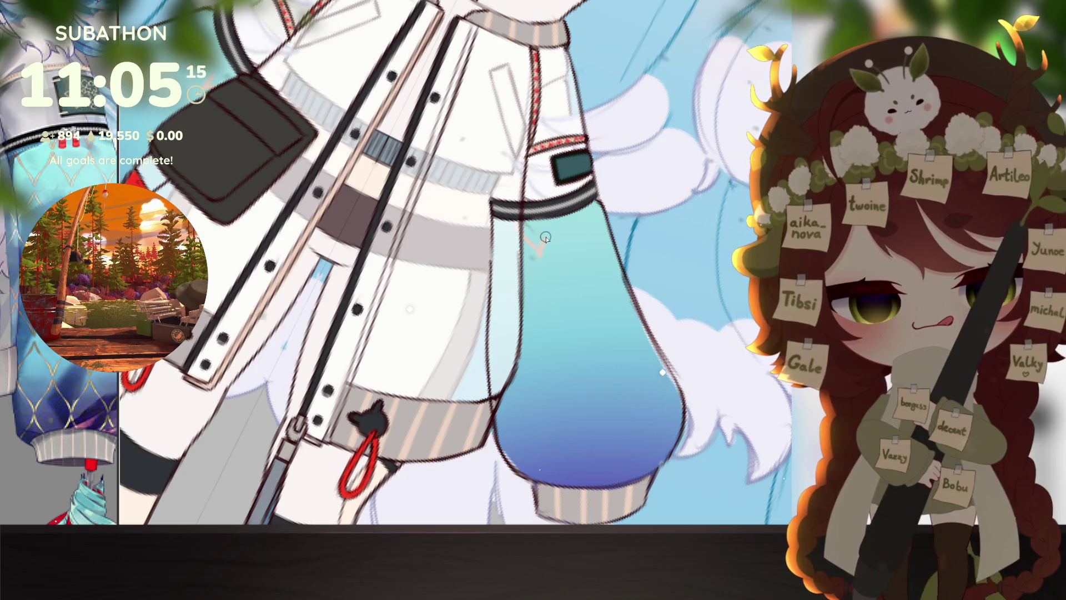
left_click_drag(558, 221, 575, 237)
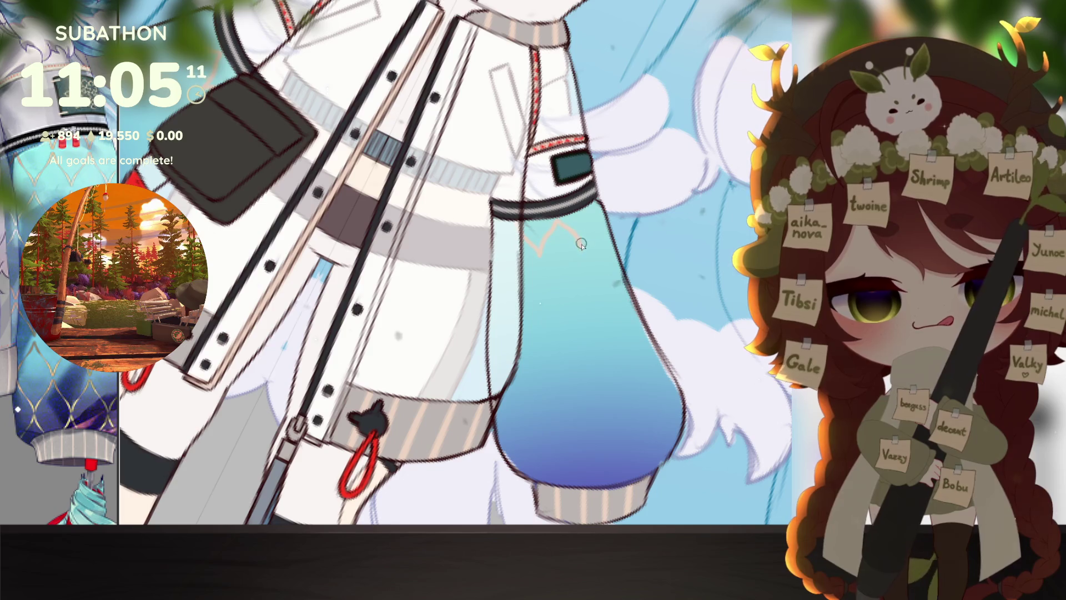
key("ctrl+z")
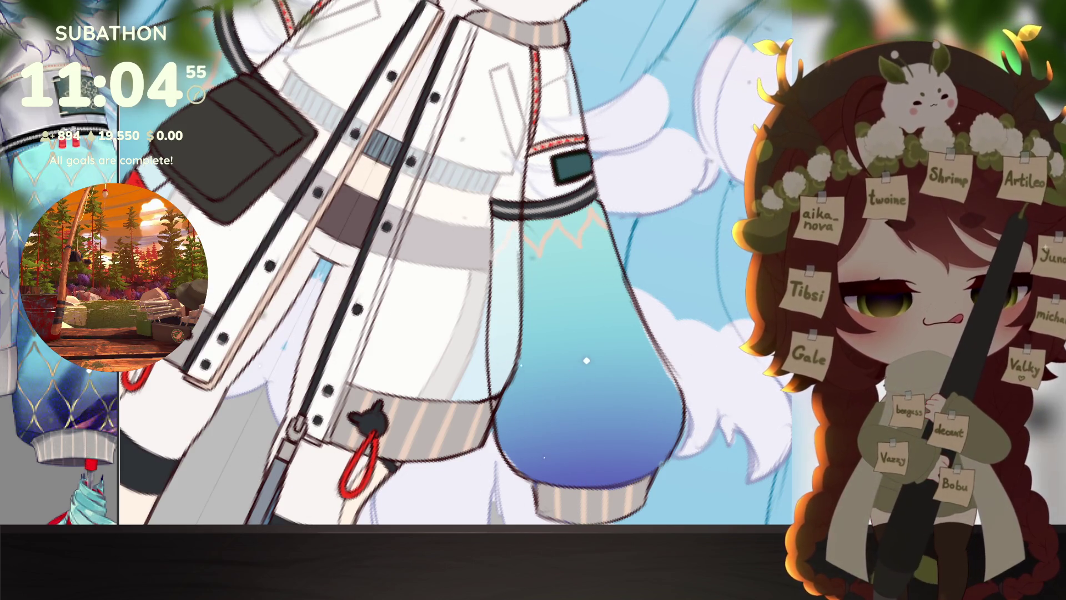
key("ctrl+t")
key("ctrl+0")
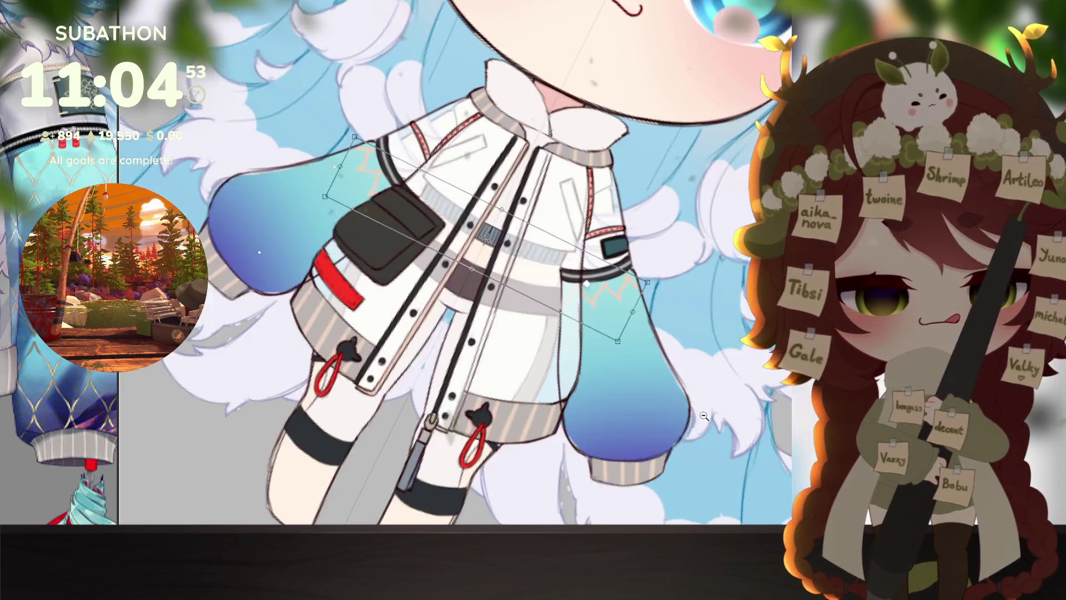
Step: Rotate and fit the zigzag pattern across the right sleeve top with Free Transform, then apply it
scroll(447, 263, "down", 2)
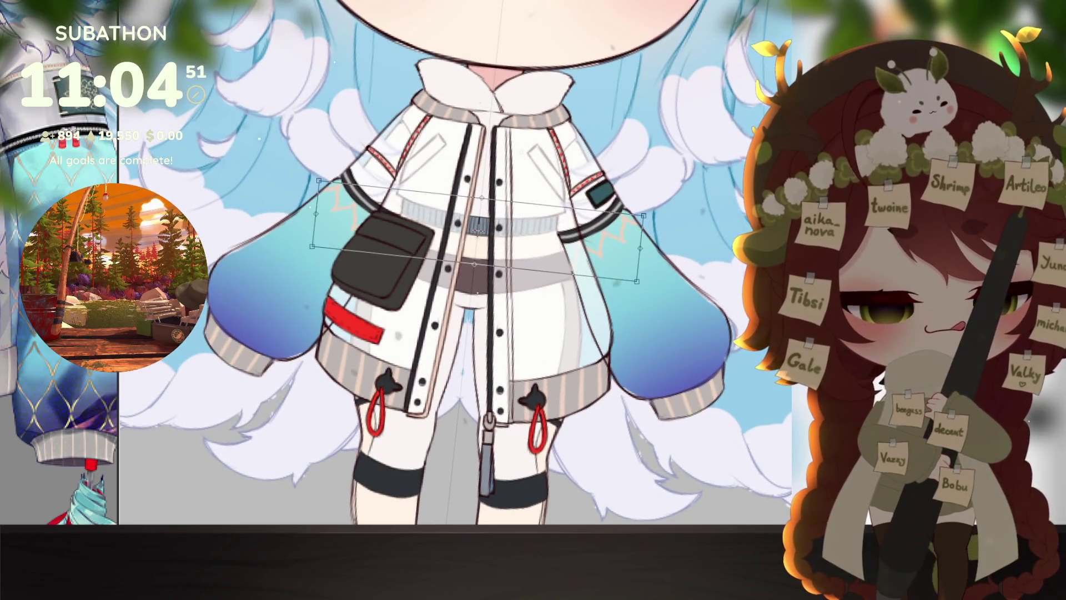
mouse_move(708, 237)
left_mouse_down()
mouse_move(675, 345)
mouse_move(650, 384)
left_mouse_up()
mouse_move(617, 311)
left_mouse_down()
mouse_move(607, 295)
mouse_move(617, 278)
left_mouse_up()
left_click_drag(688, 194, 673, 177)
key("Return")
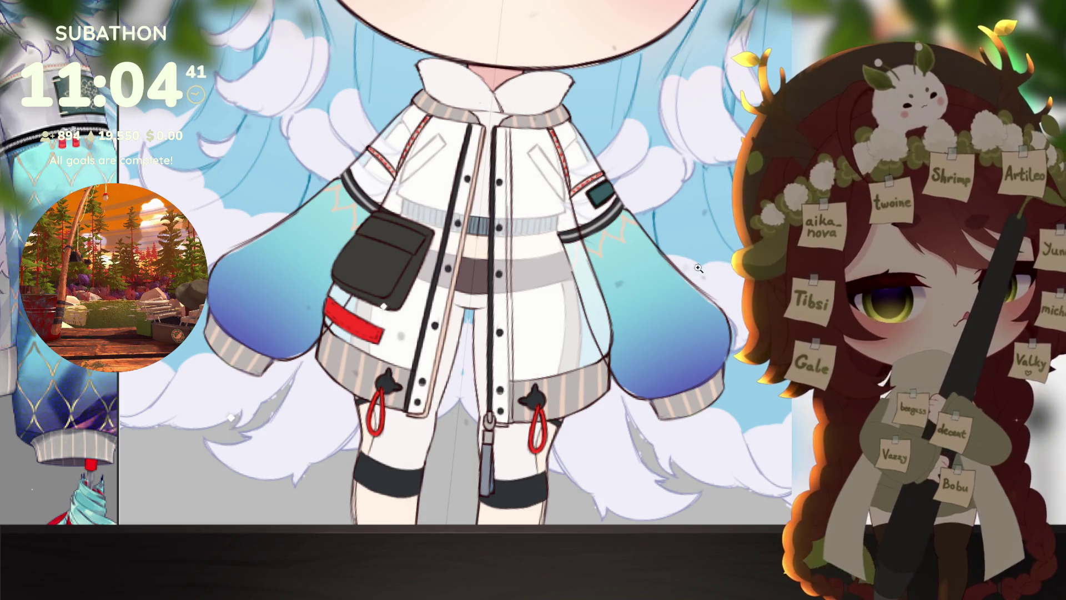
scroll(698, 268, "up", 5)
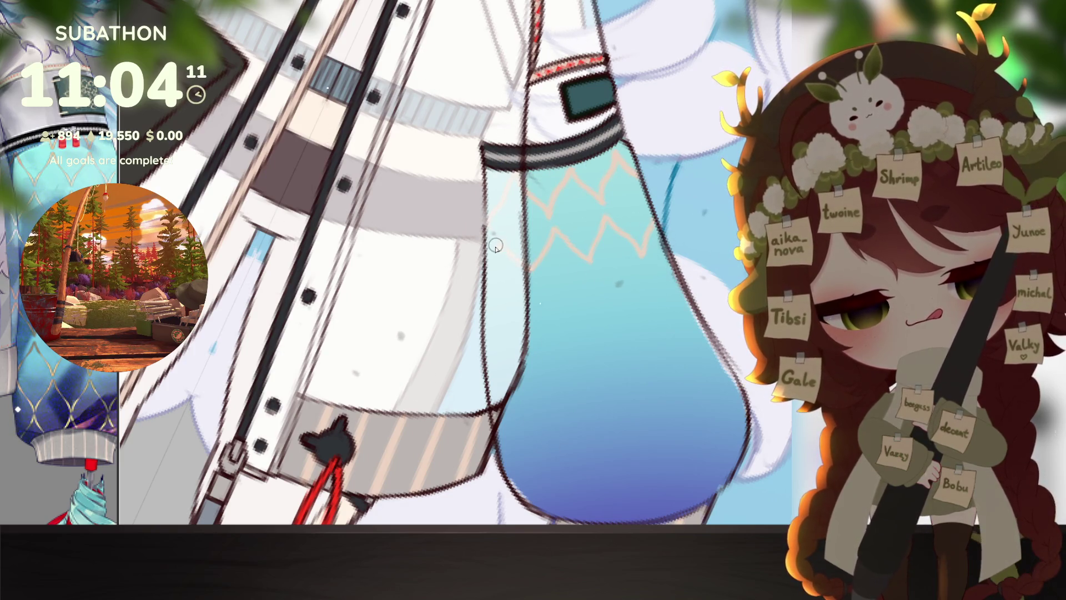
scroll(628, 389, "down", 3)
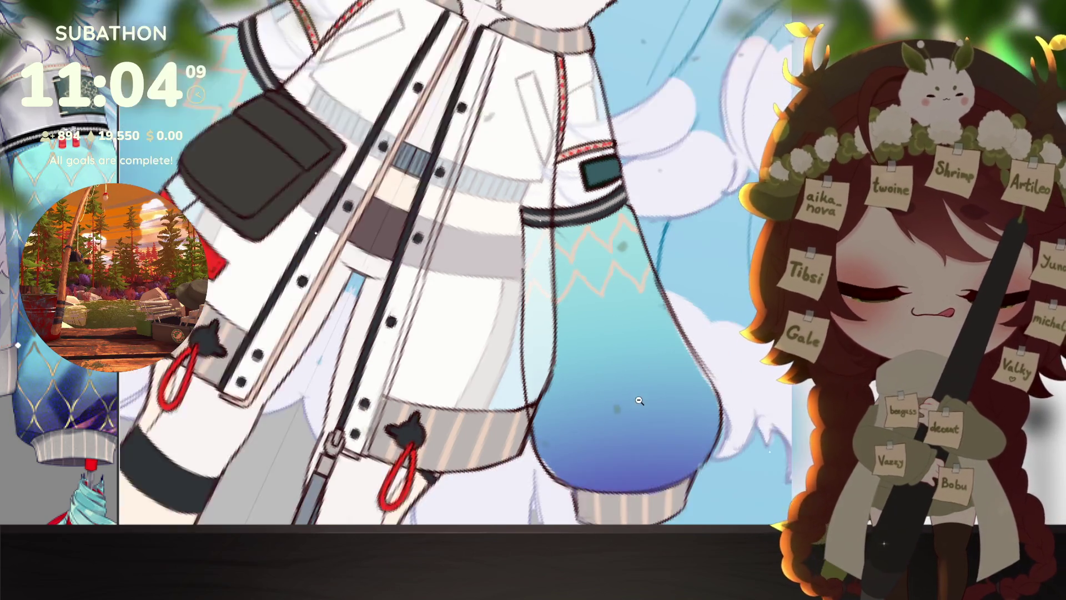
scroll(677, 411, "down", 4)
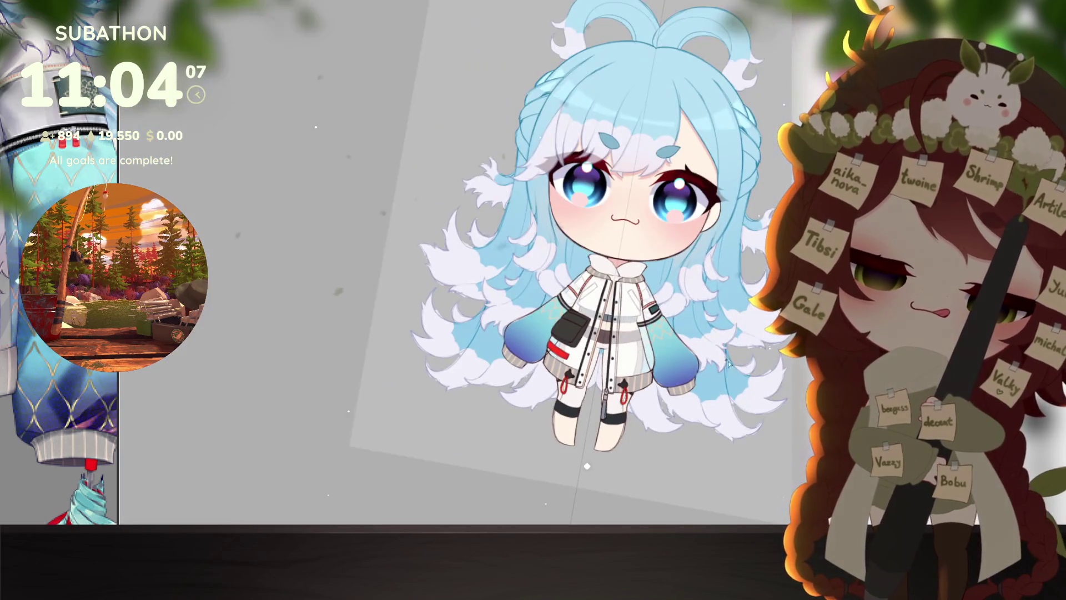
Step: Erase the zigzag pattern from both sleeves, then start painting green texture on the right sleeve
scroll(708, 343, "up", 5)
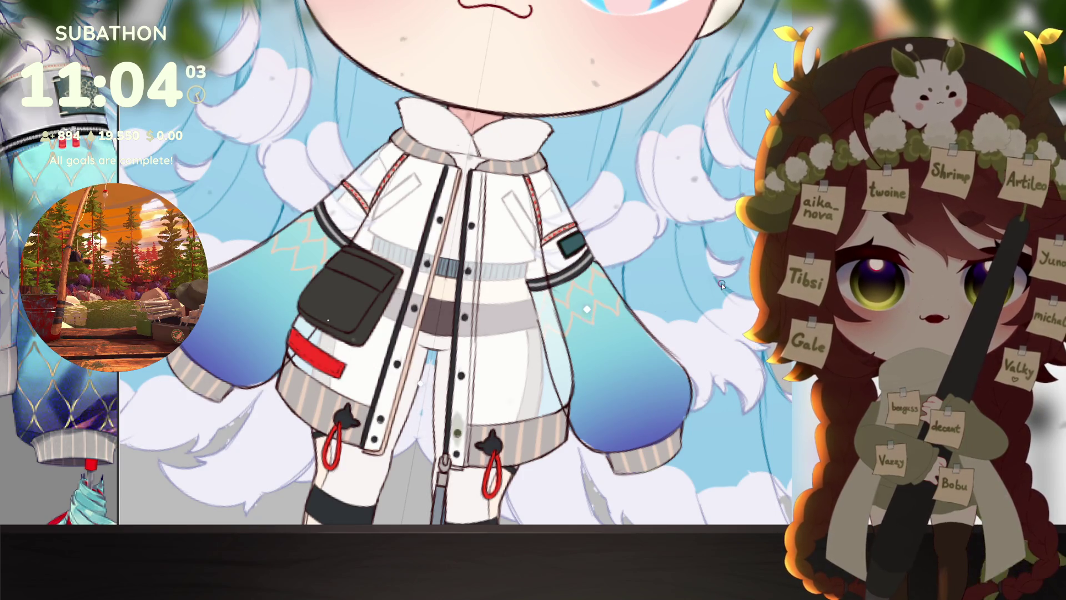
mouse_move(550, 294)
left_mouse_down()
mouse_move(533, 283)
mouse_move(589, 300)
mouse_move(678, 353)
left_mouse_up()
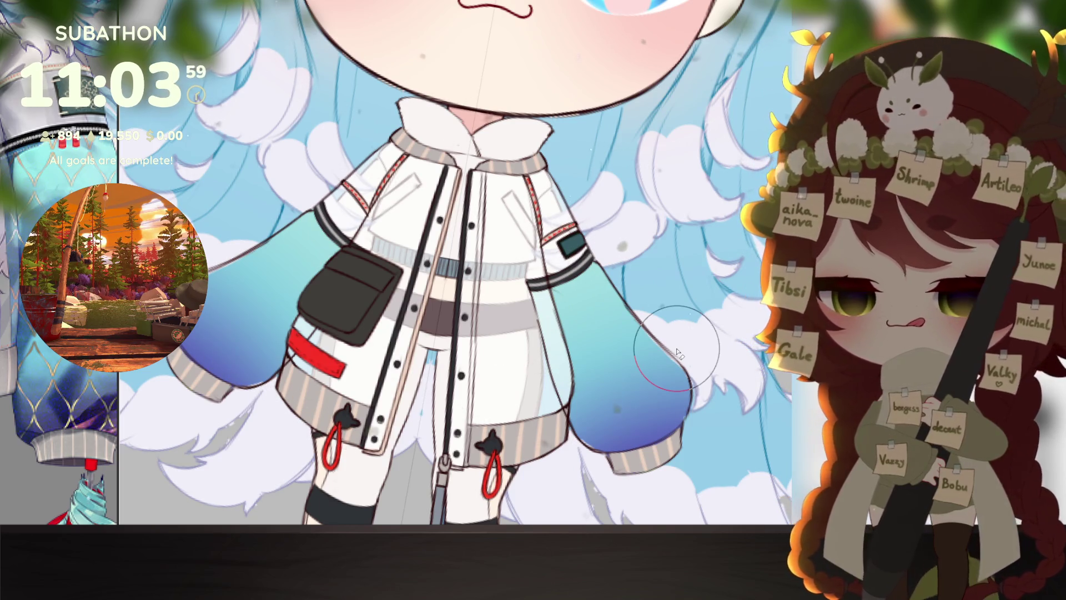
left_click_drag(667, 435, 661, 400)
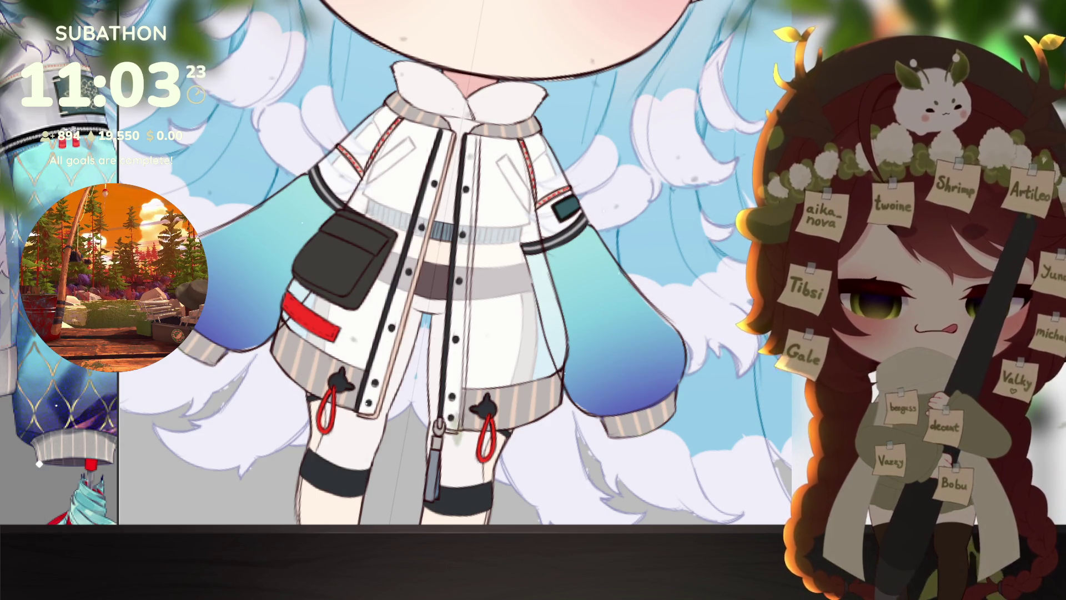
left_click_drag(555, 244, 586, 321)
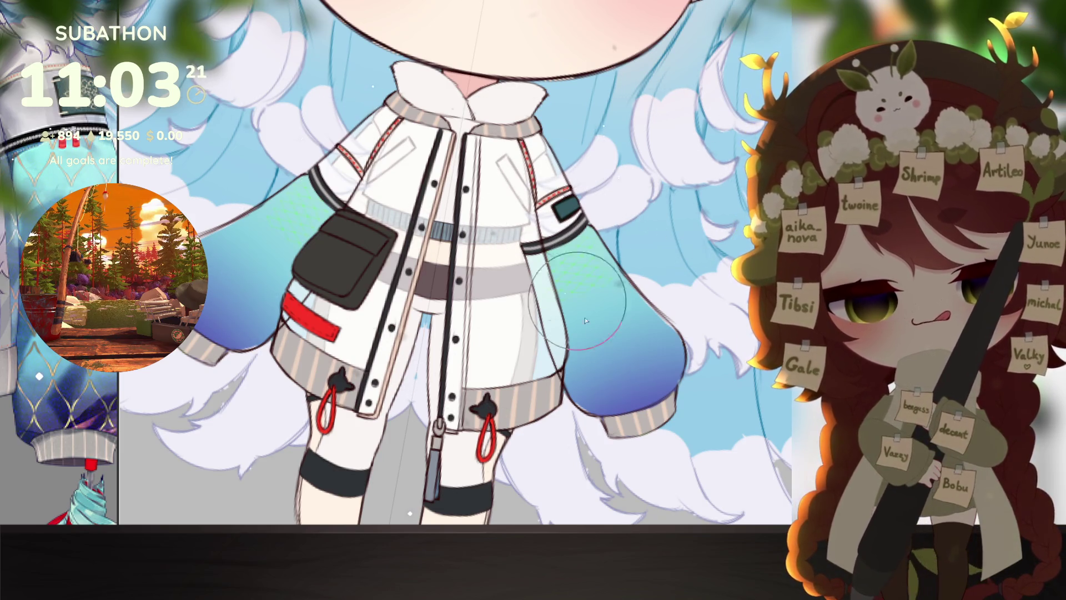
Step: Undo, then restore the green diamond grid texture so it covers both sleeves
key("ctrl+z")
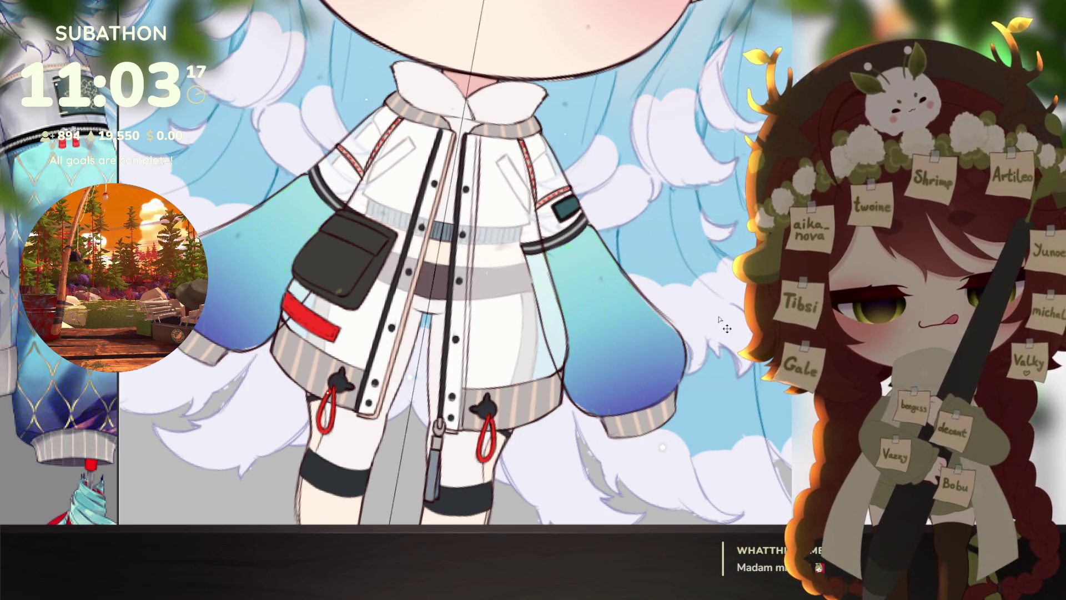
key("ctrl+y")
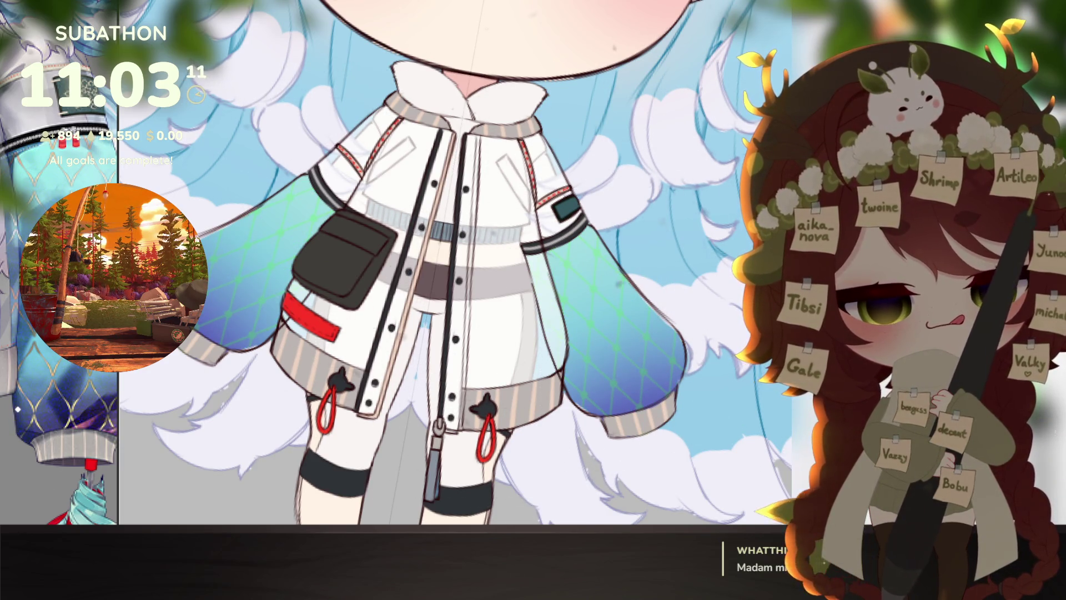
left_click_drag(686, 391, 694, 408)
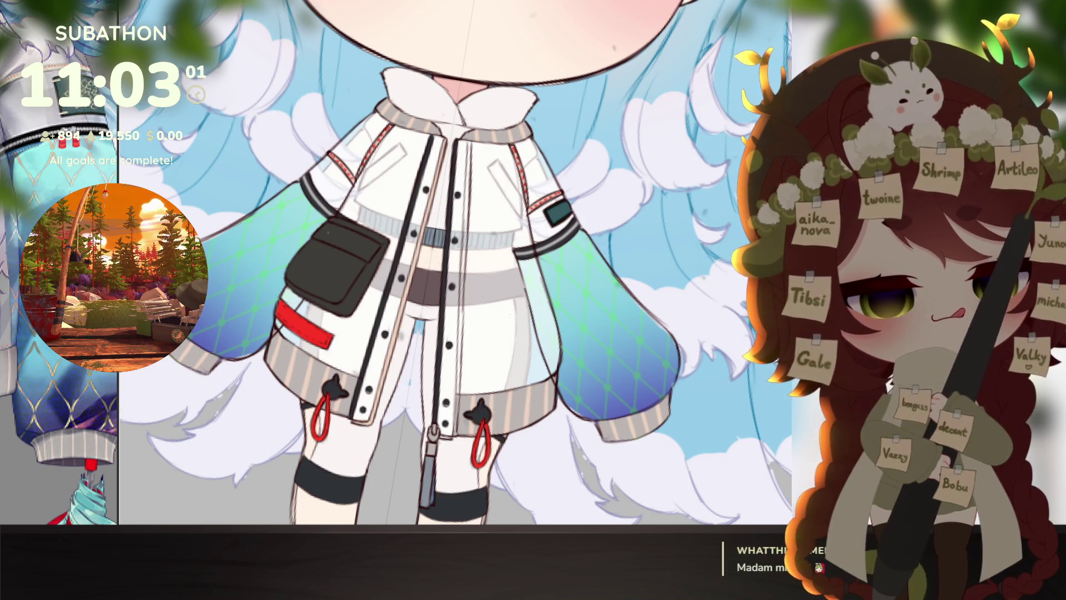
scroll(652, 370, "up", 5)
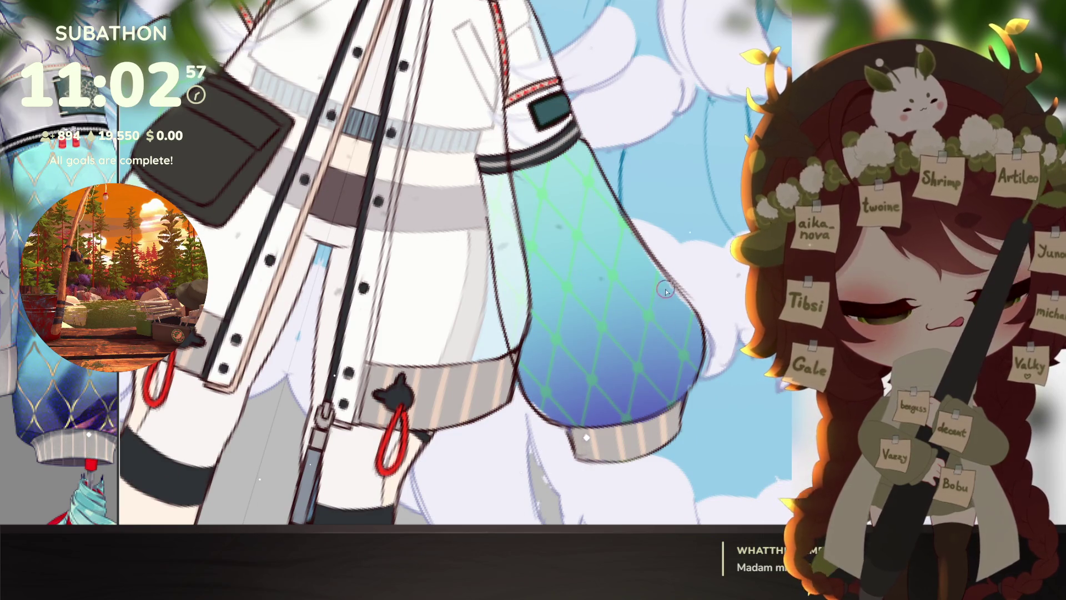
Step: Draw a wavy yellow line up the sleeve, discarding two misplaced attempts
scroll(652, 349, "up", 1)
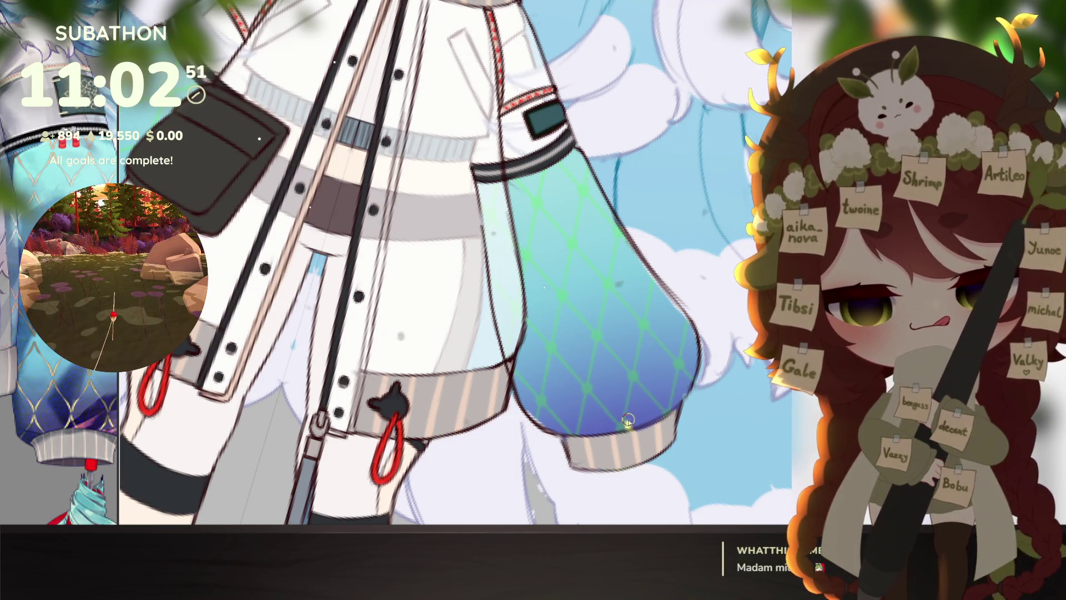
left_click_drag(628, 425, 632, 384)
key("ctrl+z")
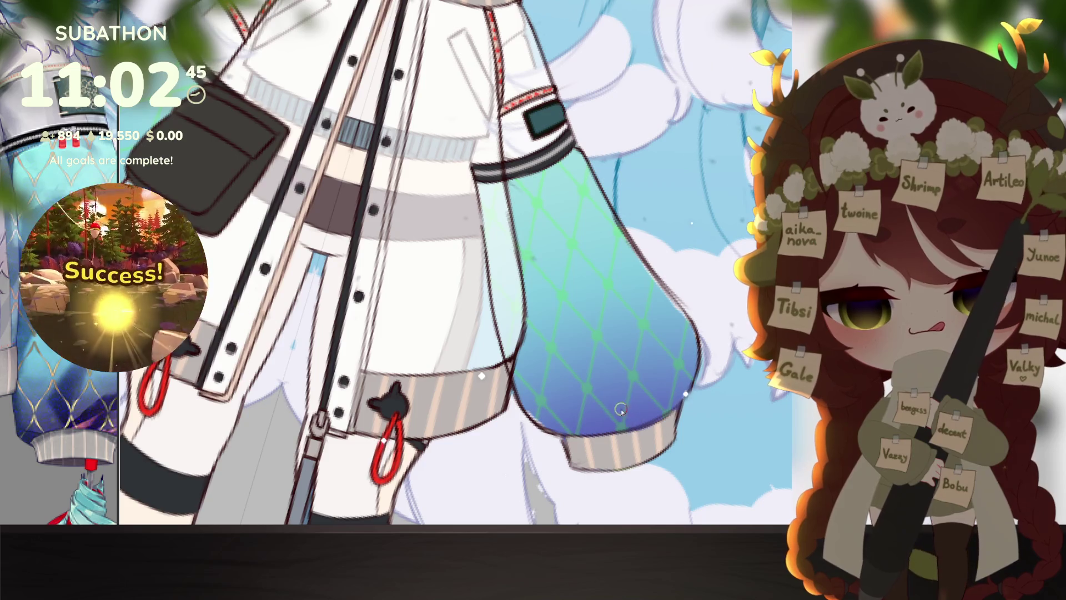
left_click_drag(624, 427, 650, 276)
key("ctrl+z")
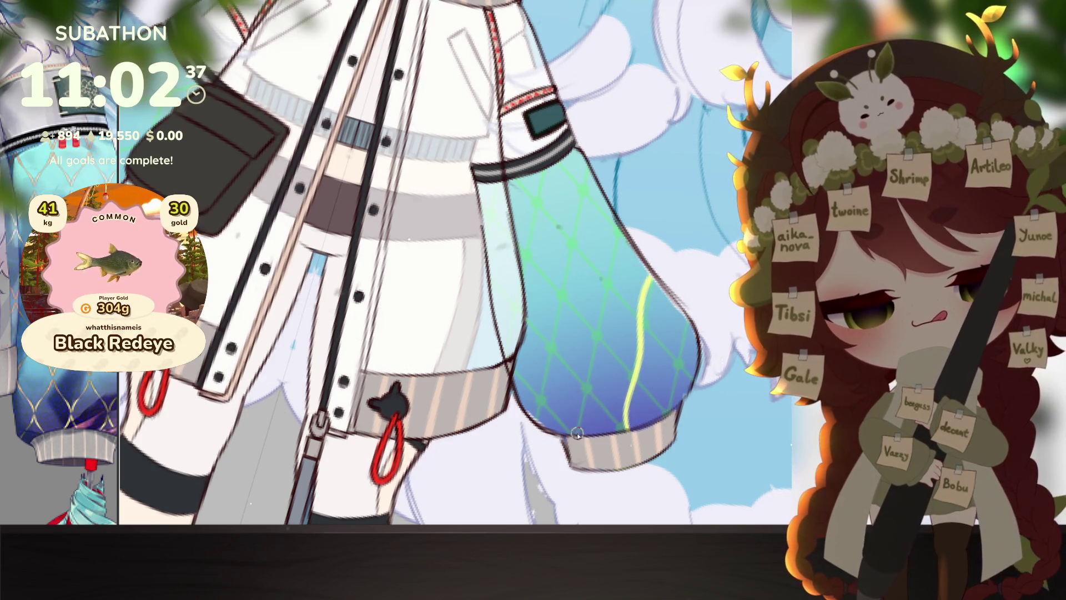
left_click_drag(595, 302, 619, 234)
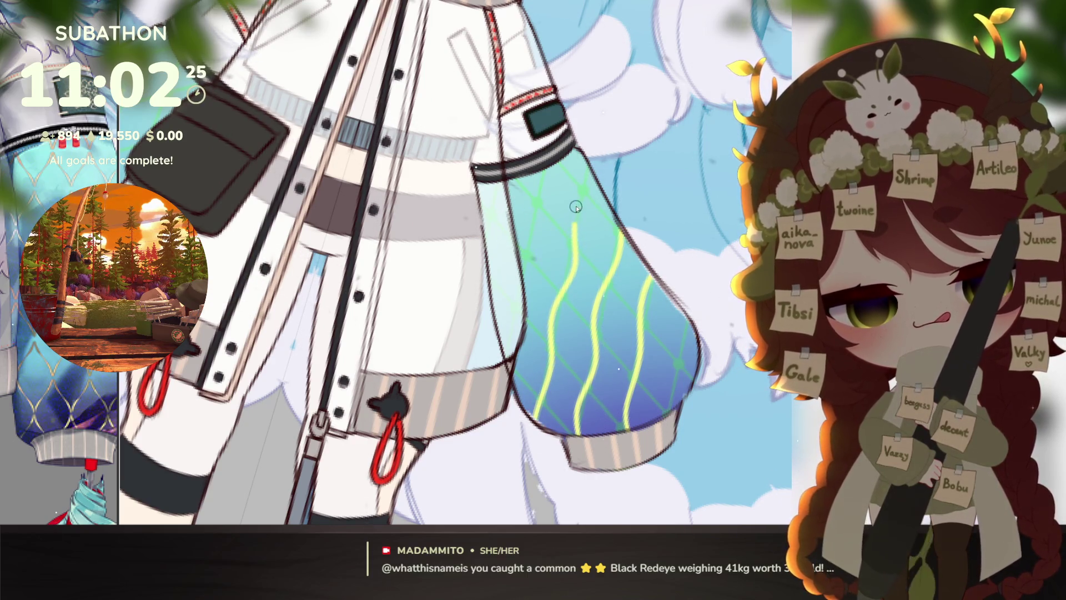
Step: Add more thin wavy yellow lines, including one along the sleeve's right edge and a crossing set
scroll(644, 341, "up", 2)
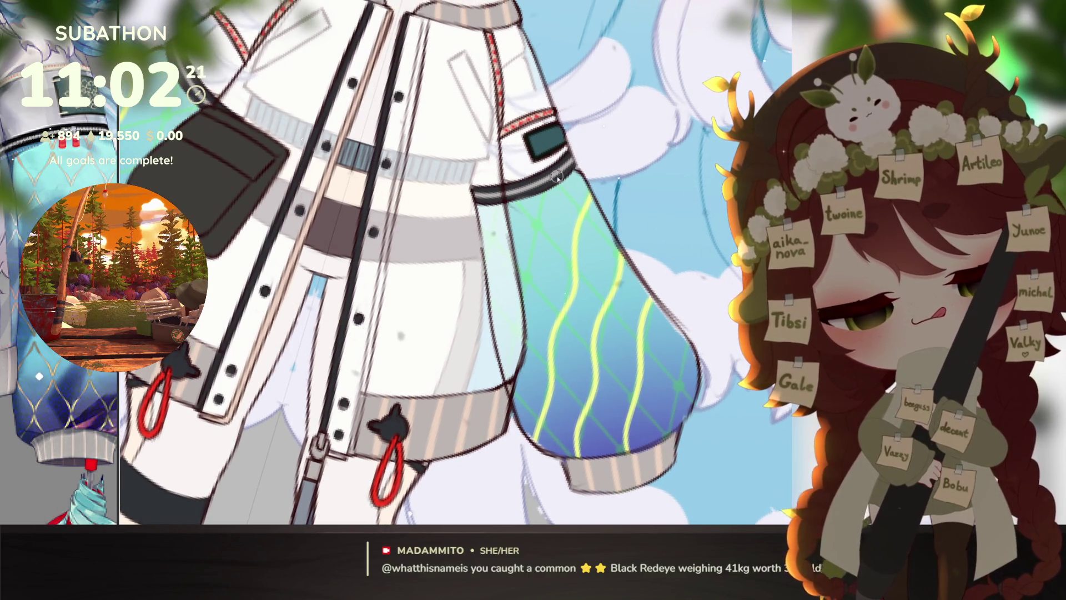
mouse_move(540, 192)
left_mouse_down()
mouse_move(534, 260)
mouse_move(516, 289)
left_mouse_up()
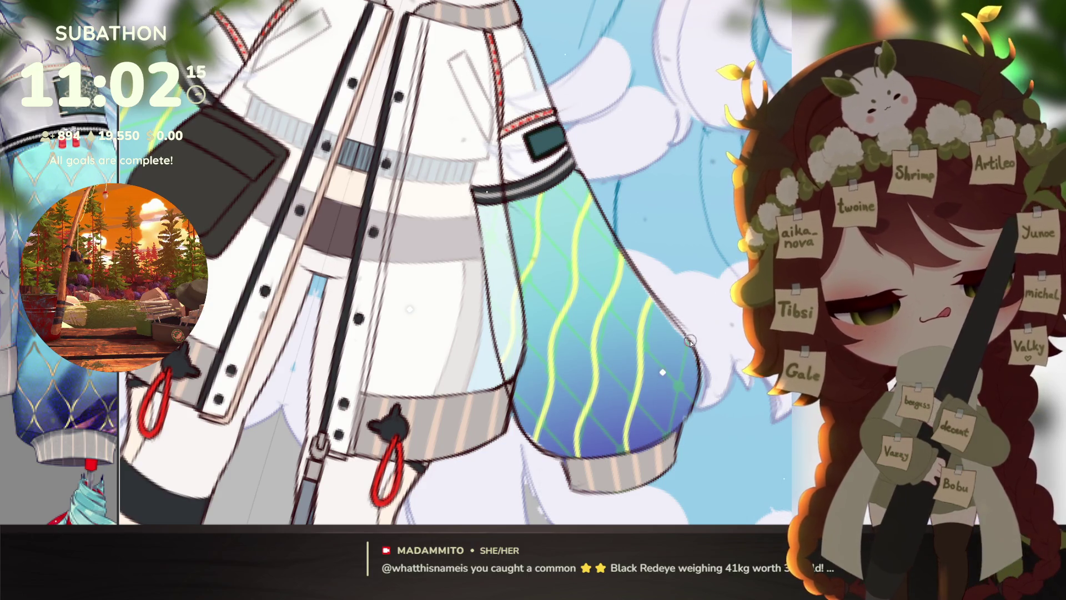
left_click_drag(686, 339, 668, 459)
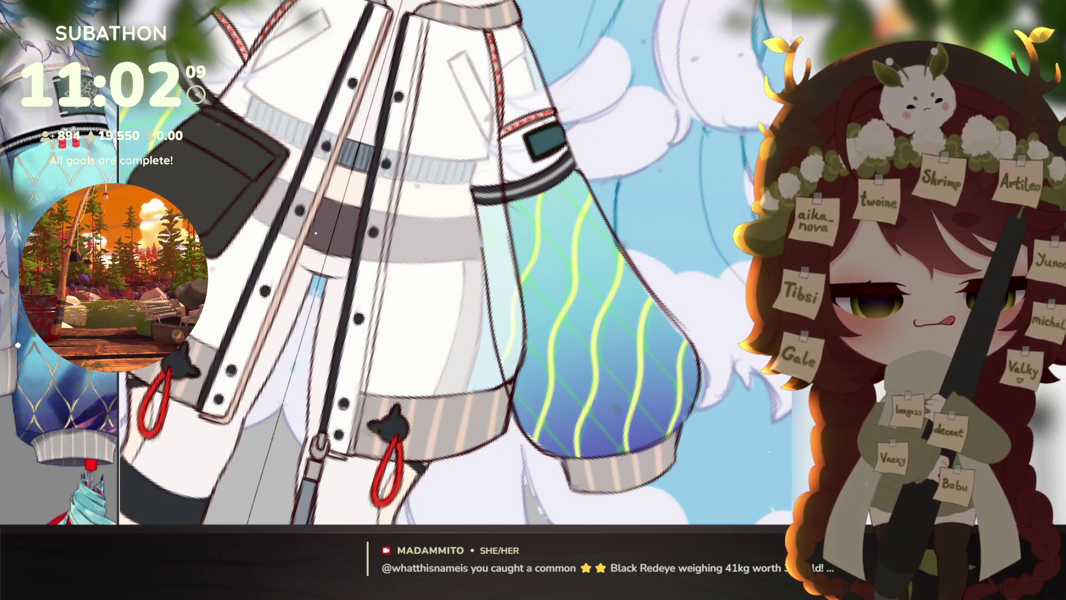
left_click_drag(587, 485, 586, 466)
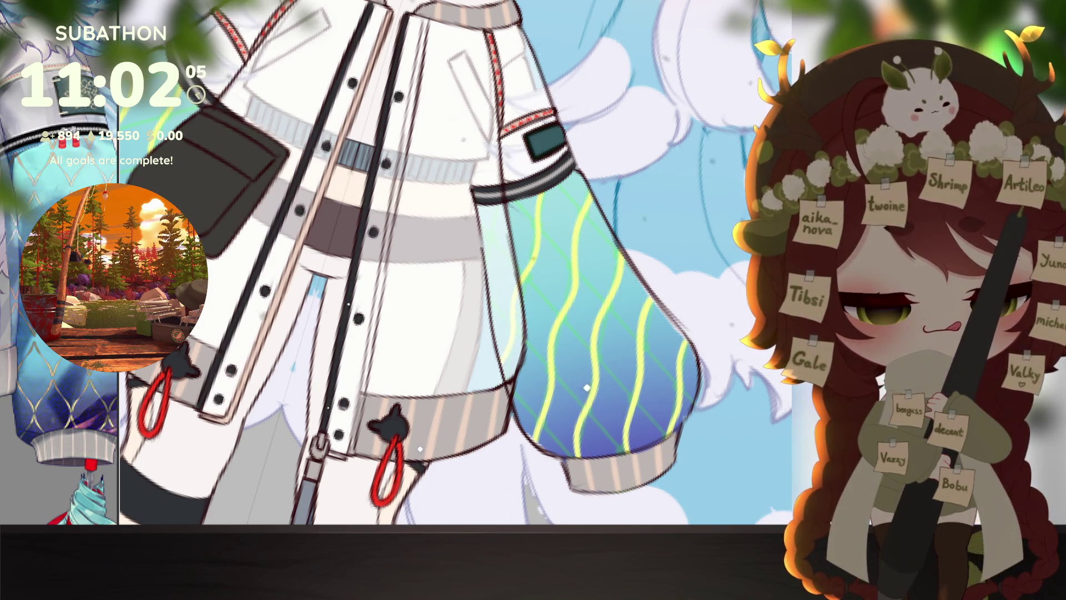
scroll(587, 368, "down", 5)
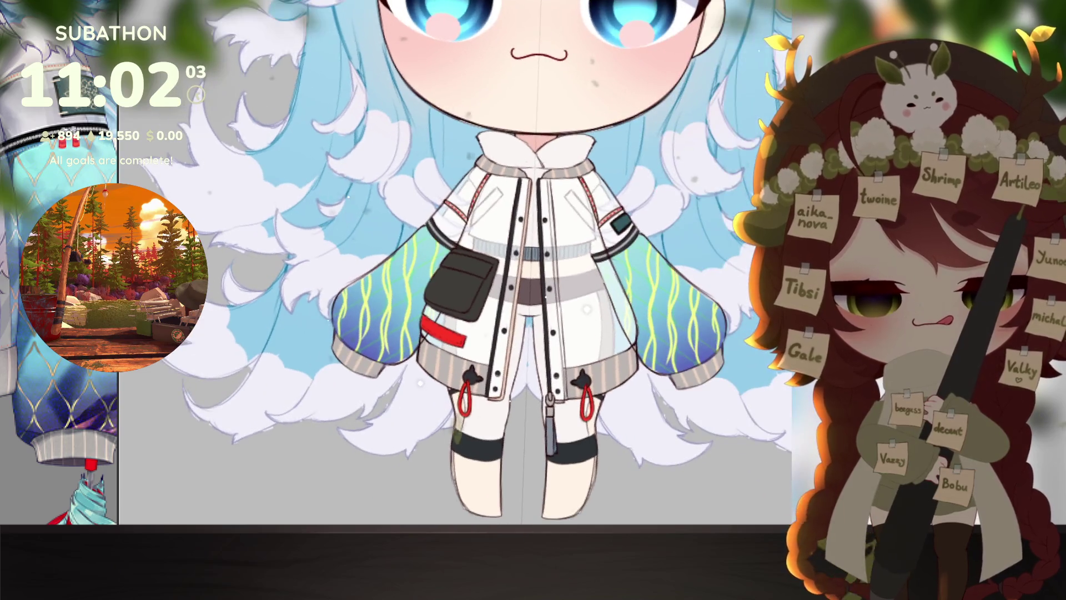
key("ctrl+z")
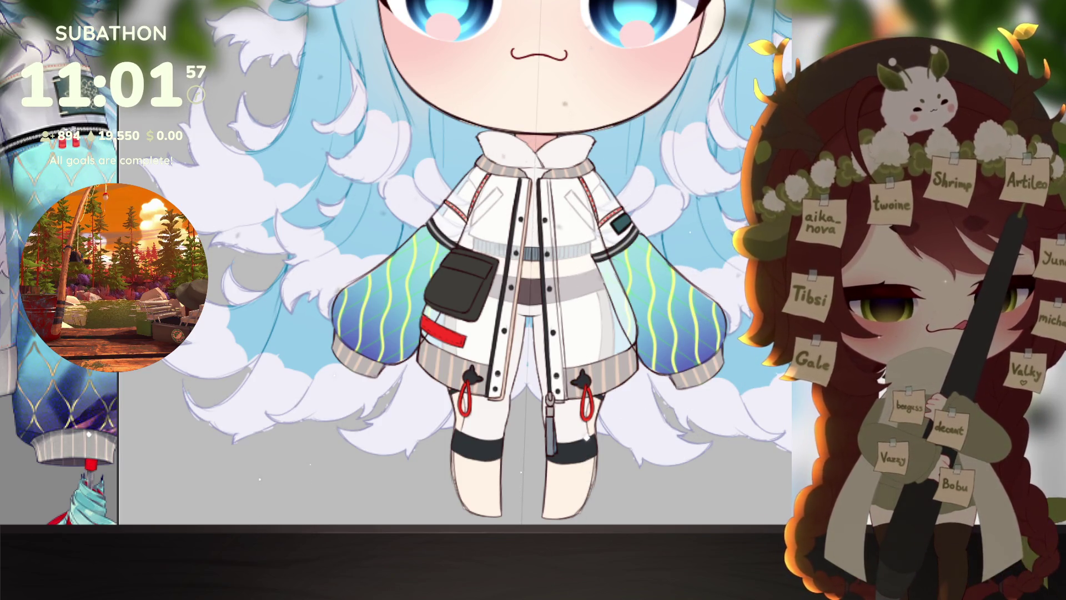
key("ctrl+v")
left_click_drag(698, 331, 689, 311)
mouse_move(734, 212)
left_mouse_down()
mouse_move(742, 228)
mouse_move(721, 316)
left_mouse_up()
key("Escape")
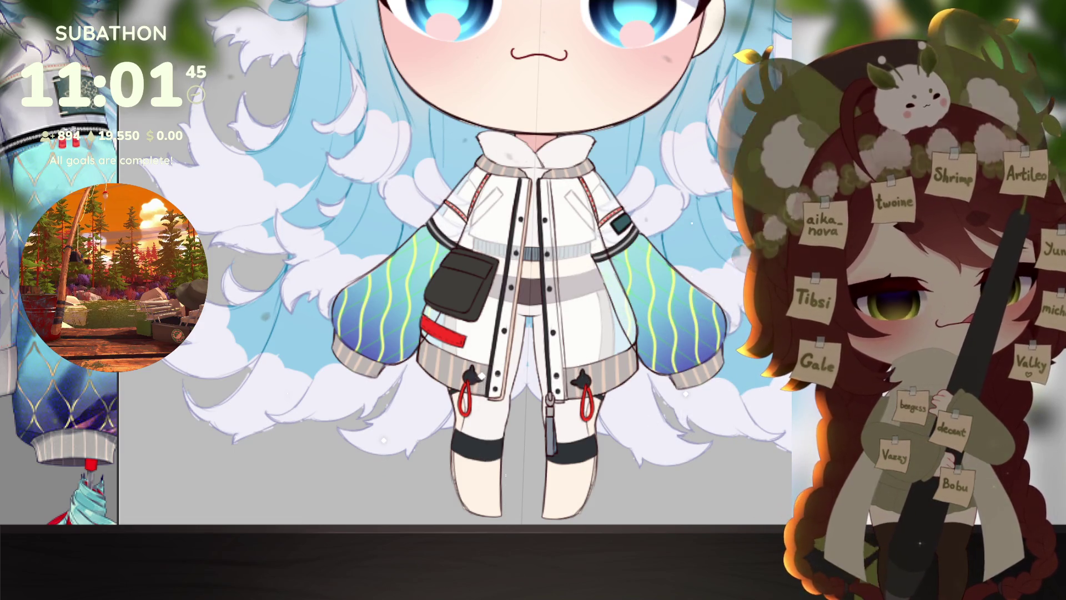
scroll(668, 409, "up", 2)
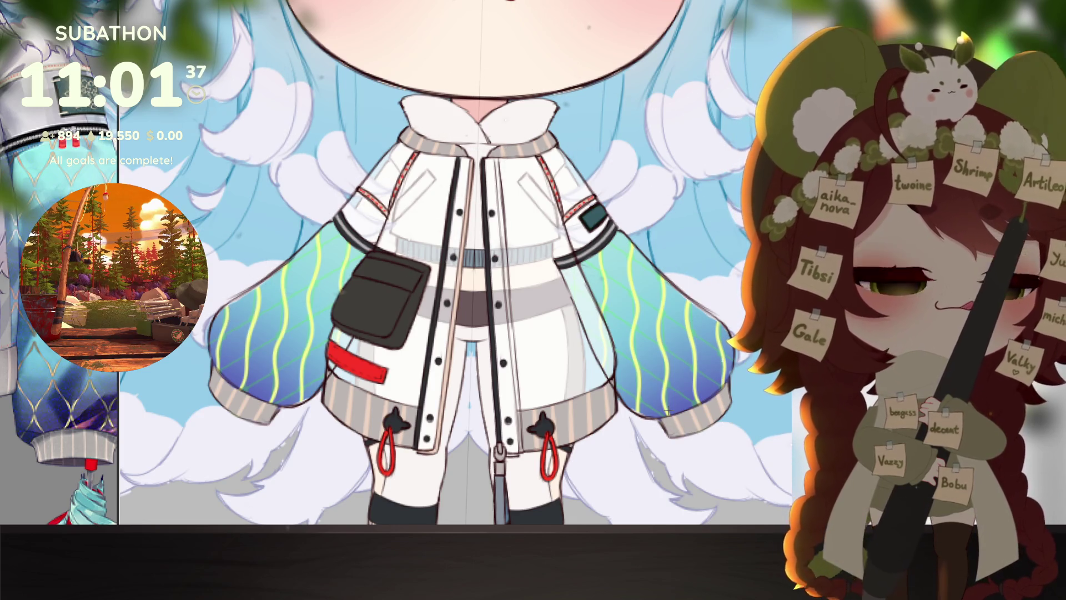
Step: Bring the right jacket sleeve with its green diamond grid into close view
left_click_drag(679, 466, 668, 448)
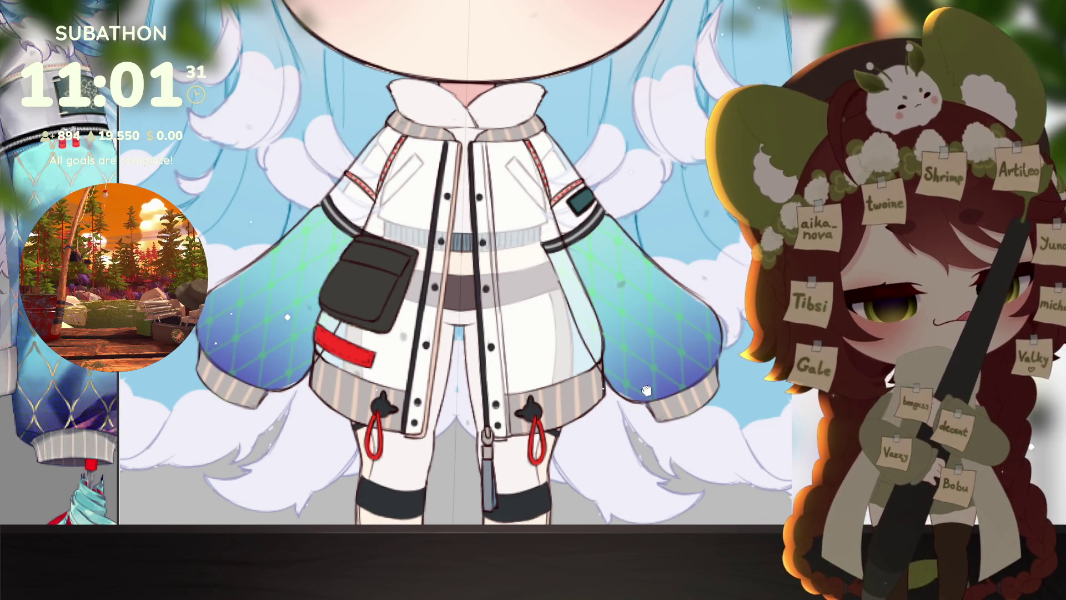
scroll(686, 432, "up", 2)
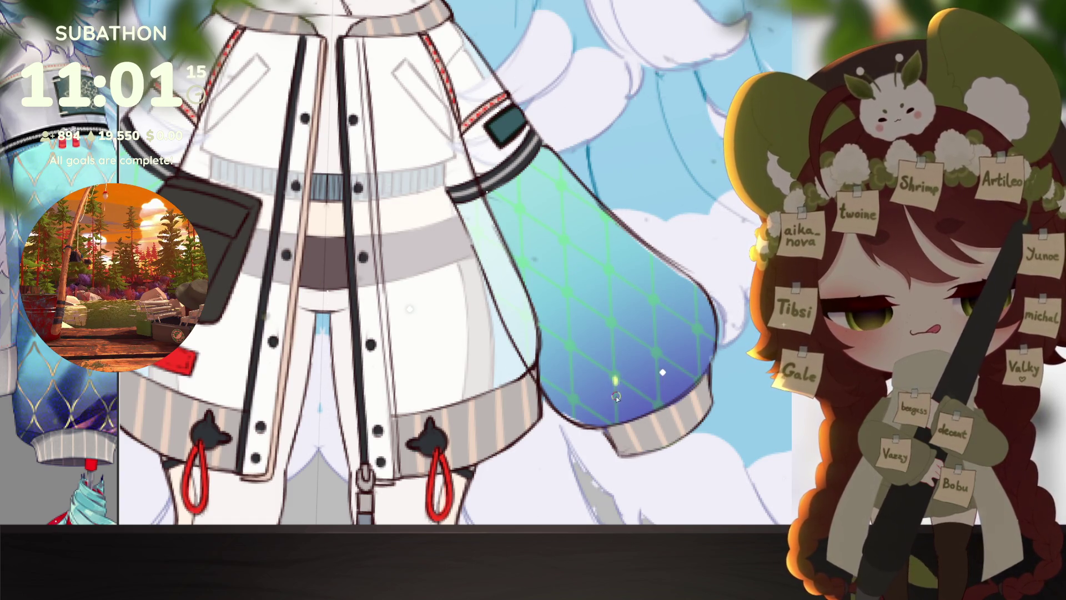
Step: Trace yellow vertical and diagonal zigzag lines along the sleeve's green grid
left_click_drag(615, 382, 615, 423)
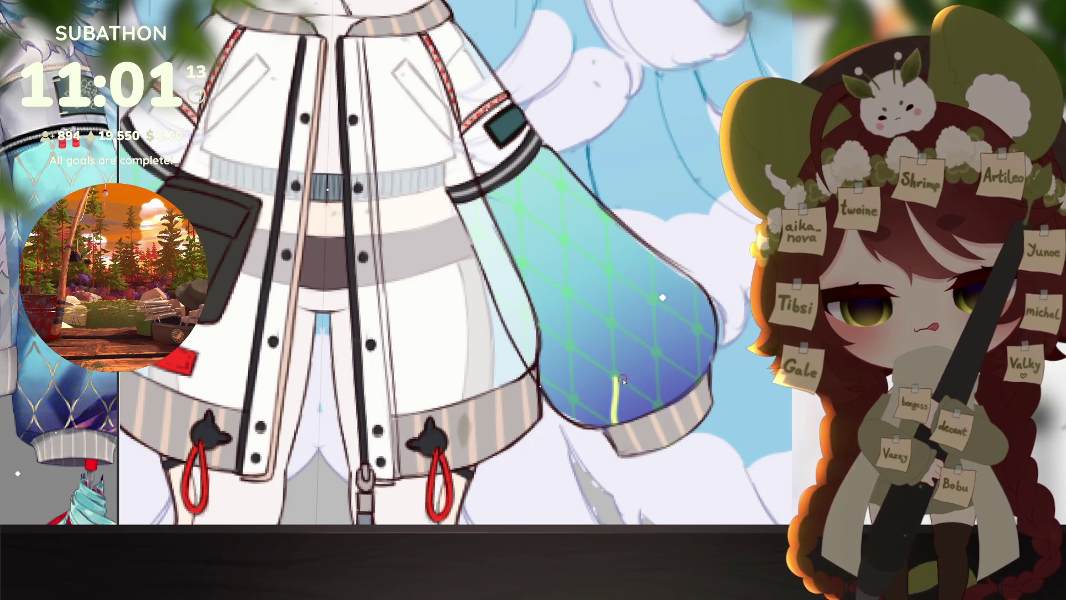
mouse_move(615, 378)
left_mouse_down()
mouse_move(657, 409)
mouse_move(659, 353)
mouse_move(704, 349)
mouse_move(715, 333)
left_mouse_up()
left_click_drag(611, 415, 575, 418)
left_click_drag(679, 433, 711, 414)
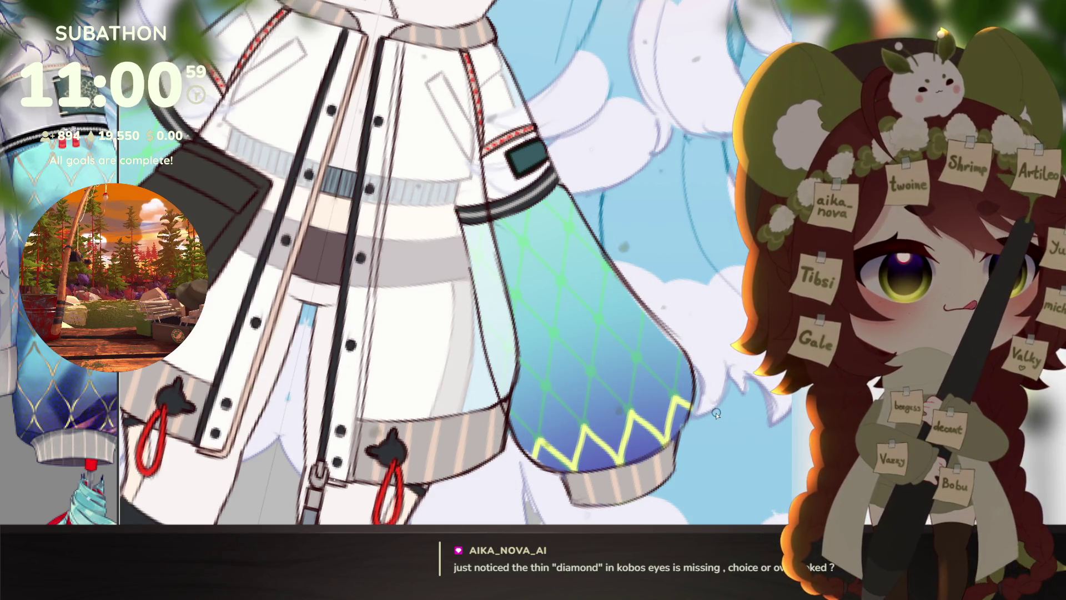
left_click_drag(588, 386, 618, 391)
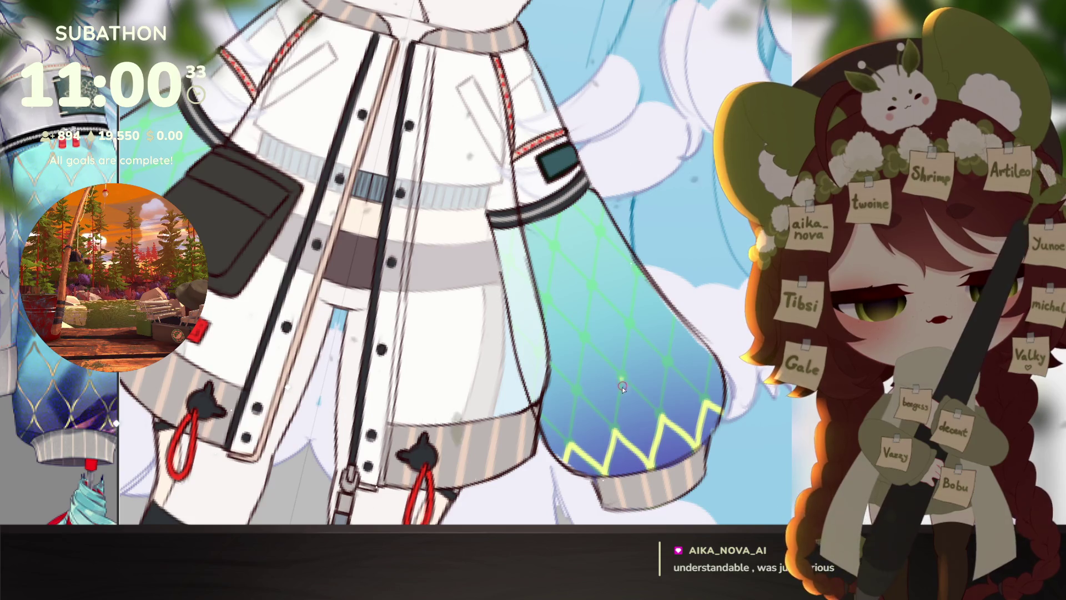
Step: Add yellow vertical lines joining the zigzag, erase an extra strand, and mirror the view to check
left_click_drag(622, 379, 621, 393)
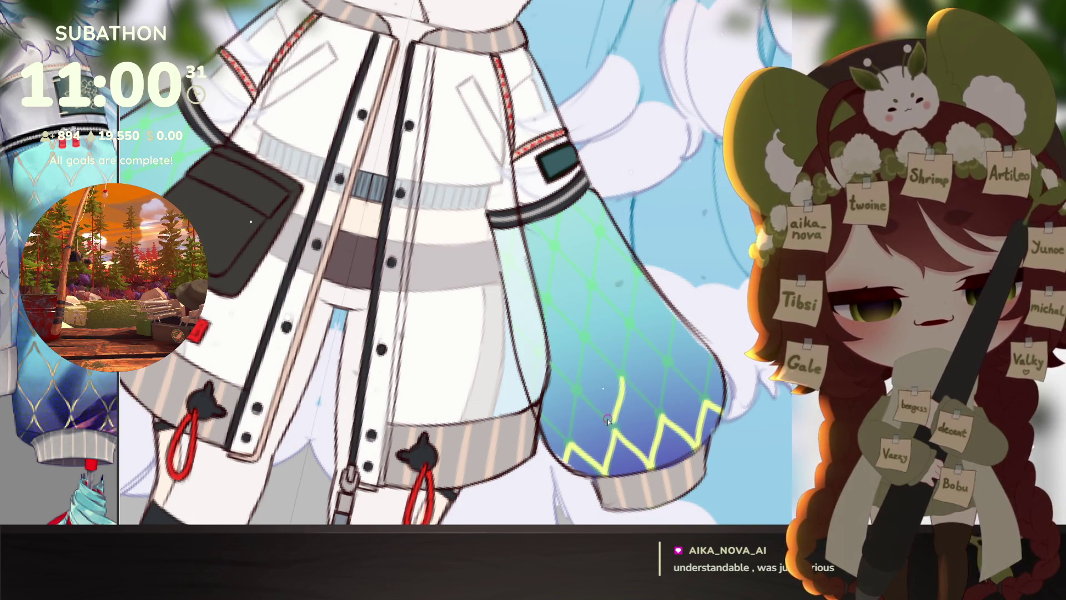
key("ctrl+z")
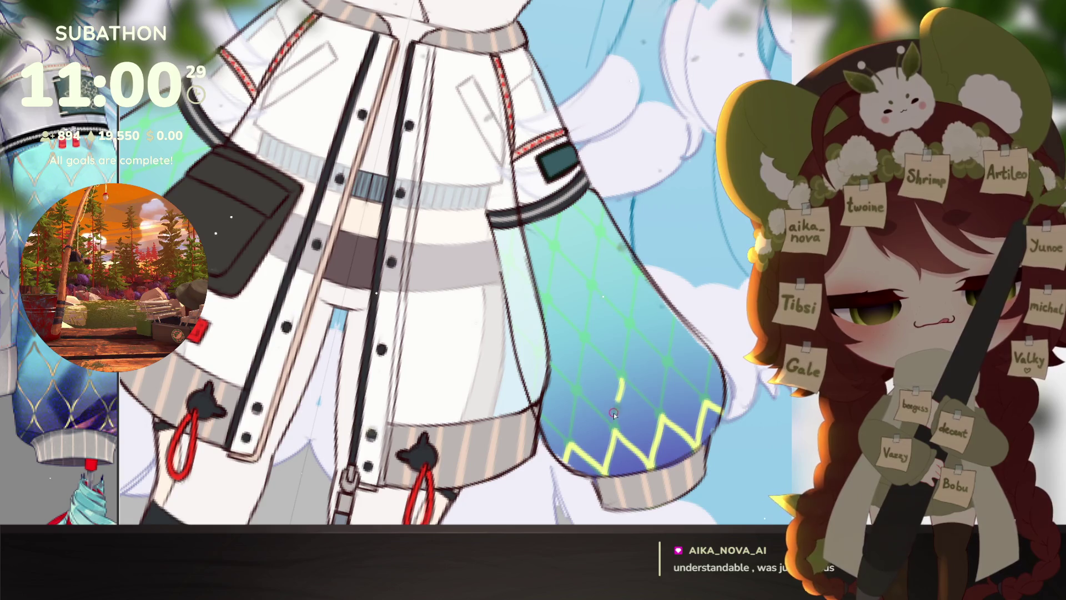
left_click_drag(620, 383, 614, 425)
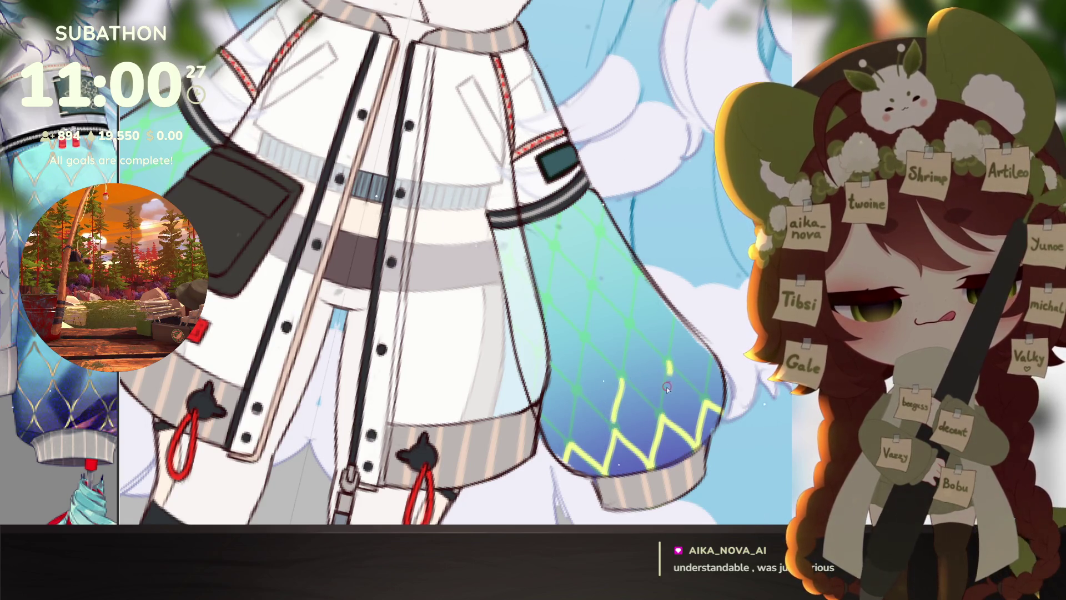
left_click_drag(666, 387, 661, 411)
left_click_drag(711, 353, 705, 395)
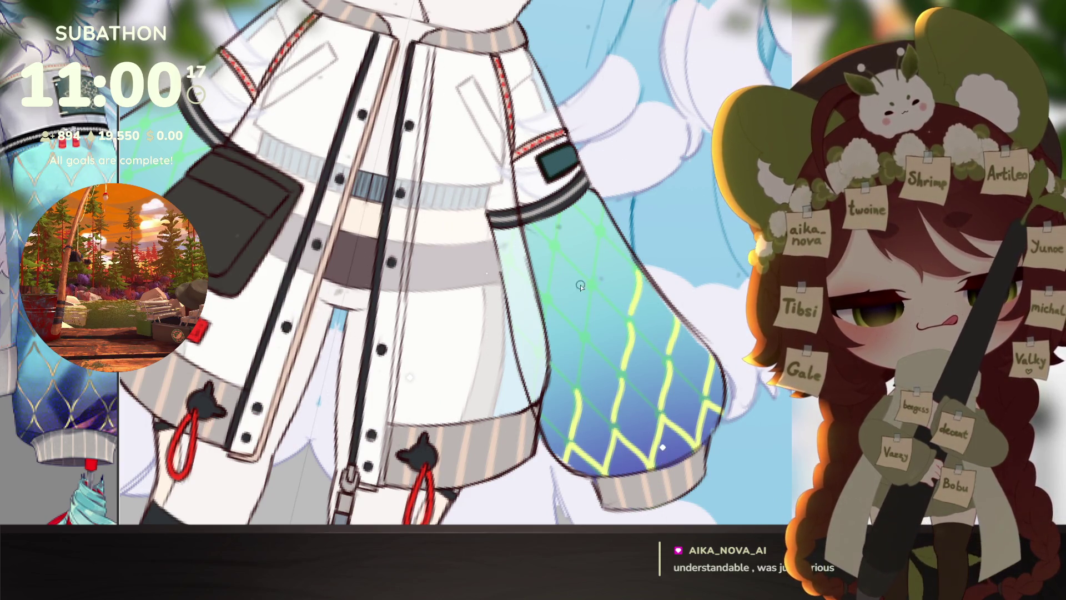
left_click_drag(592, 300, 592, 315)
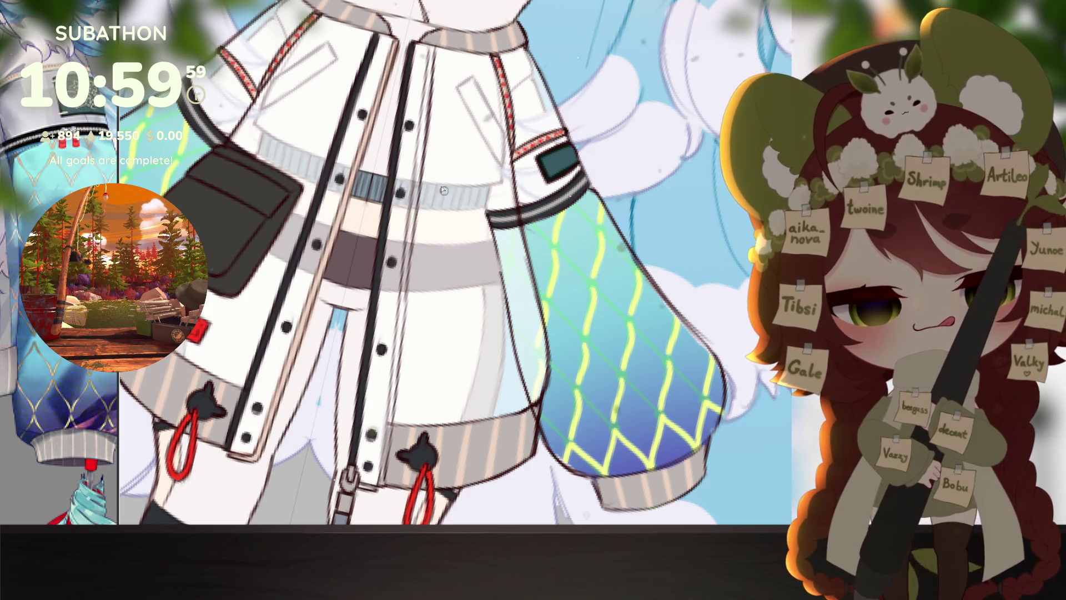
key("h")
key("h")
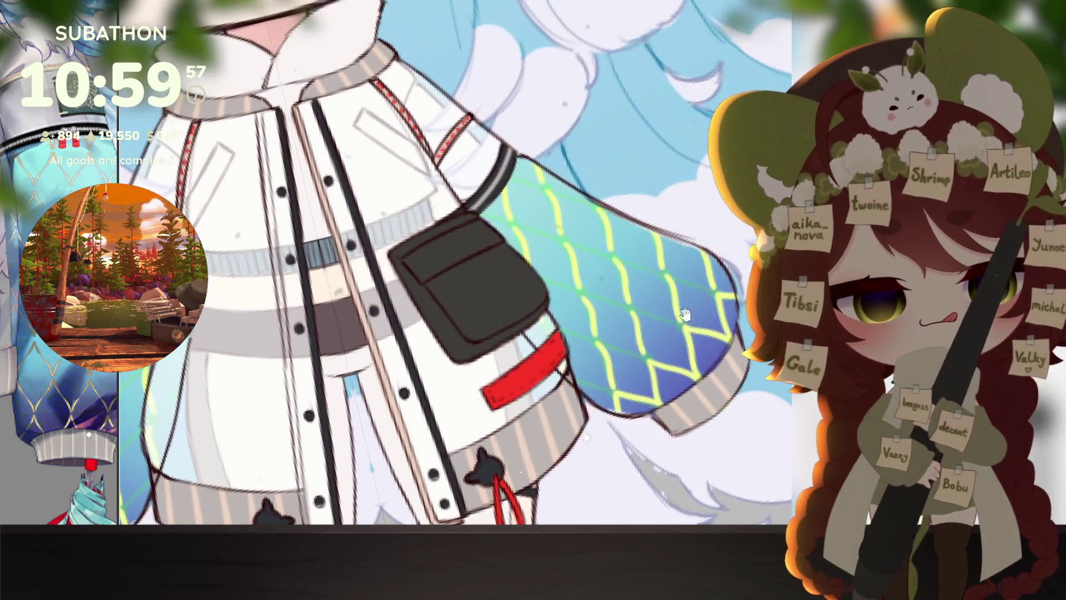
left_click_drag(682, 370, 693, 459)
mouse_move(656, 389)
left_mouse_down()
mouse_move(675, 158)
mouse_move(635, 352)
left_mouse_up()
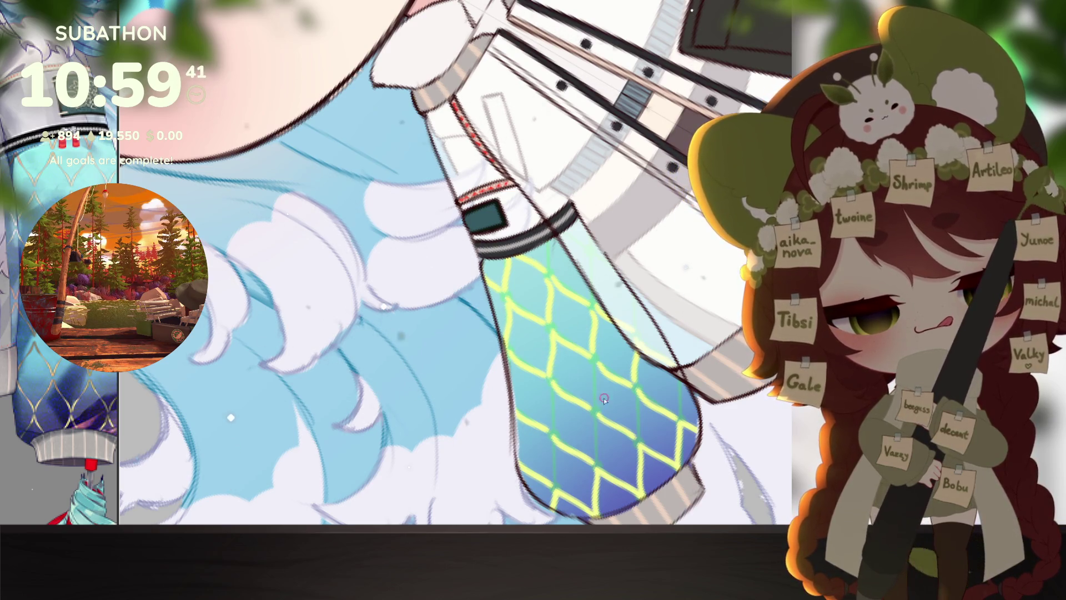
left_click_drag(604, 398, 566, 349)
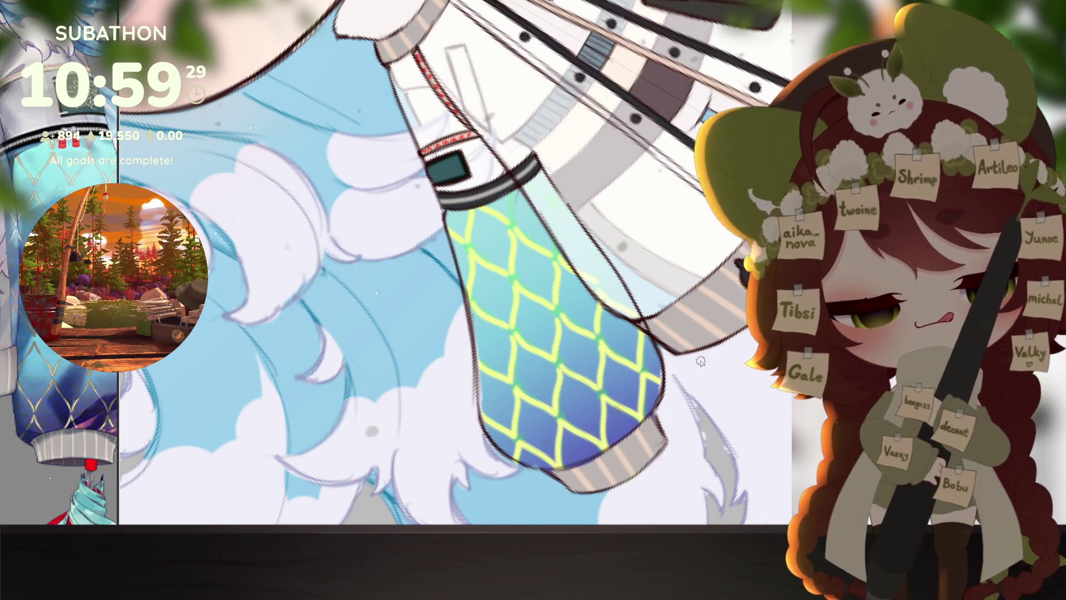
left_click(680, 381, "ctrl+alt")
scroll(584, 313, "up", 5)
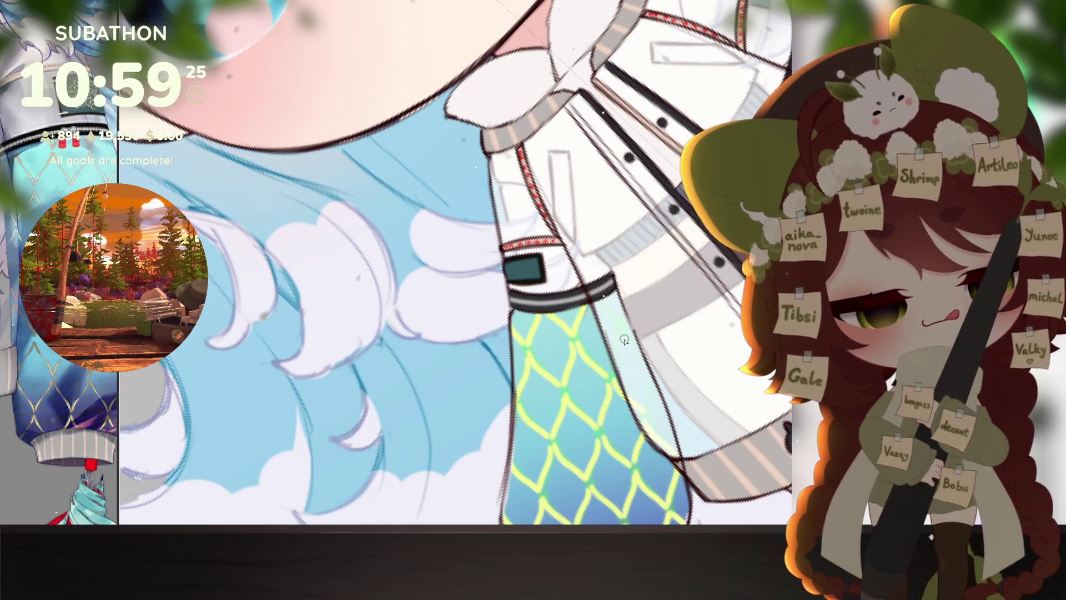
scroll(618, 358, "down", 5)
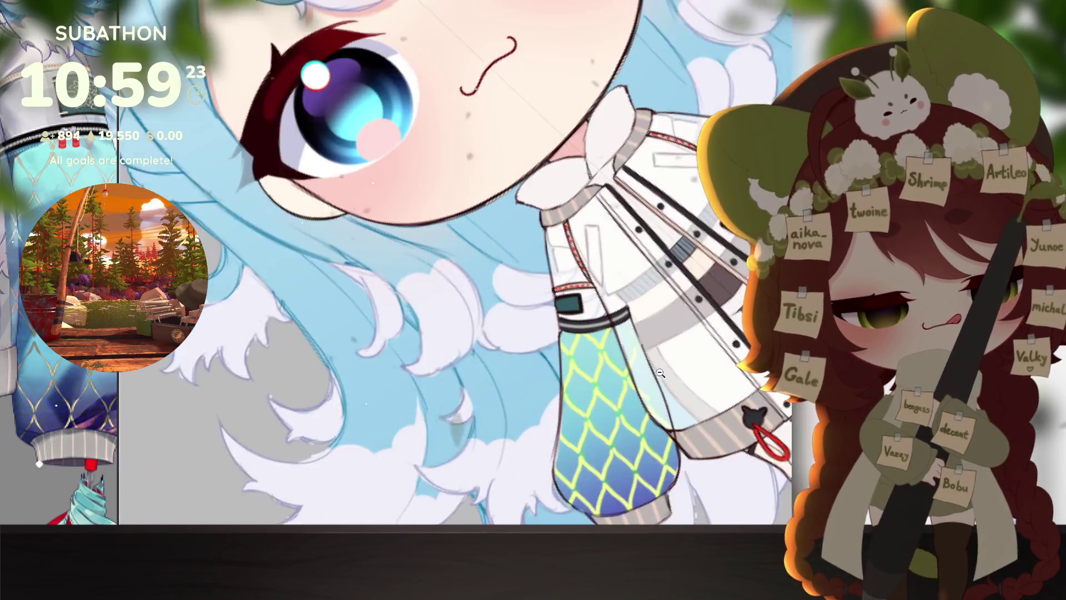
key("ctrl+0")
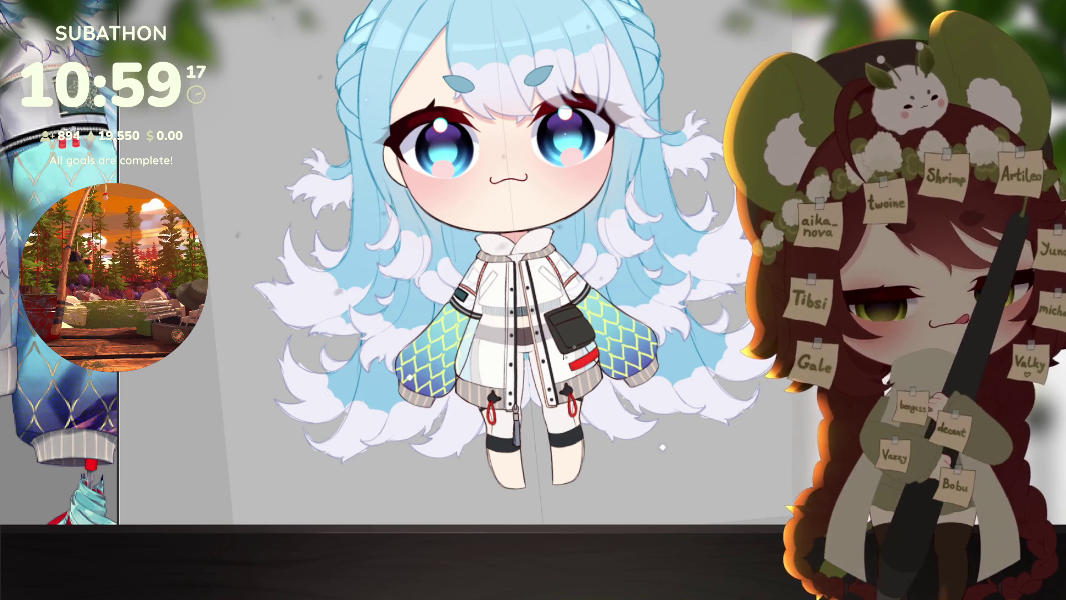
scroll(579, 407, "up", 5)
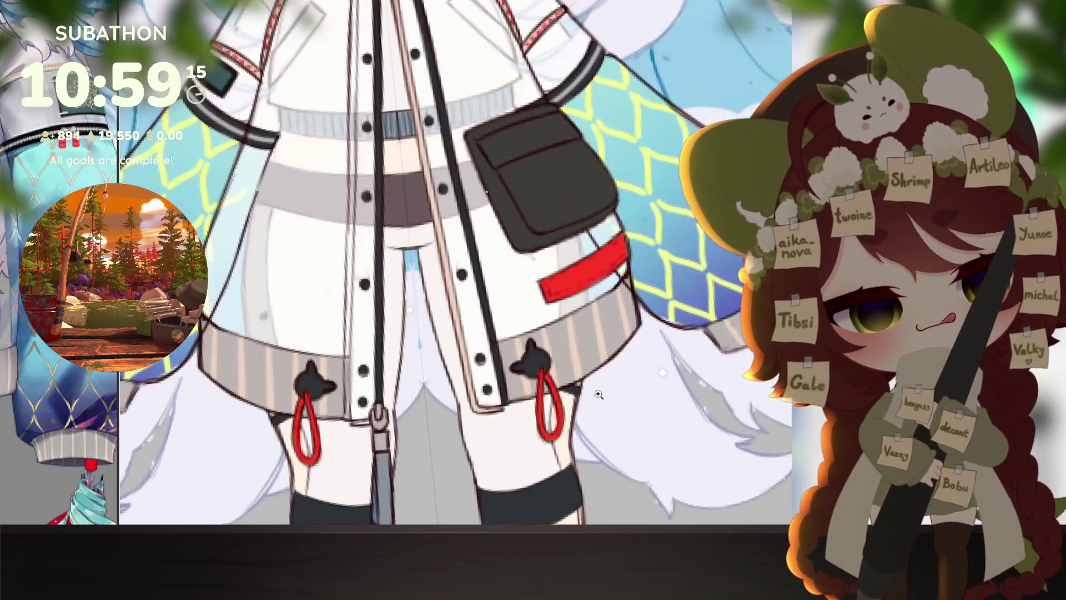
scroll(669, 408, "down", 5)
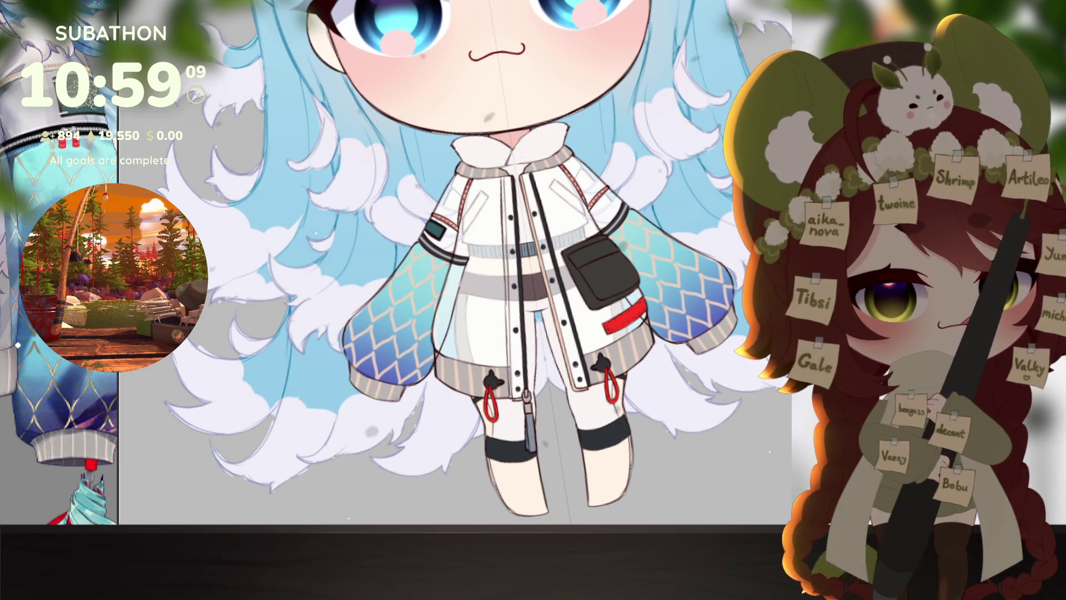
key("bracketleft")
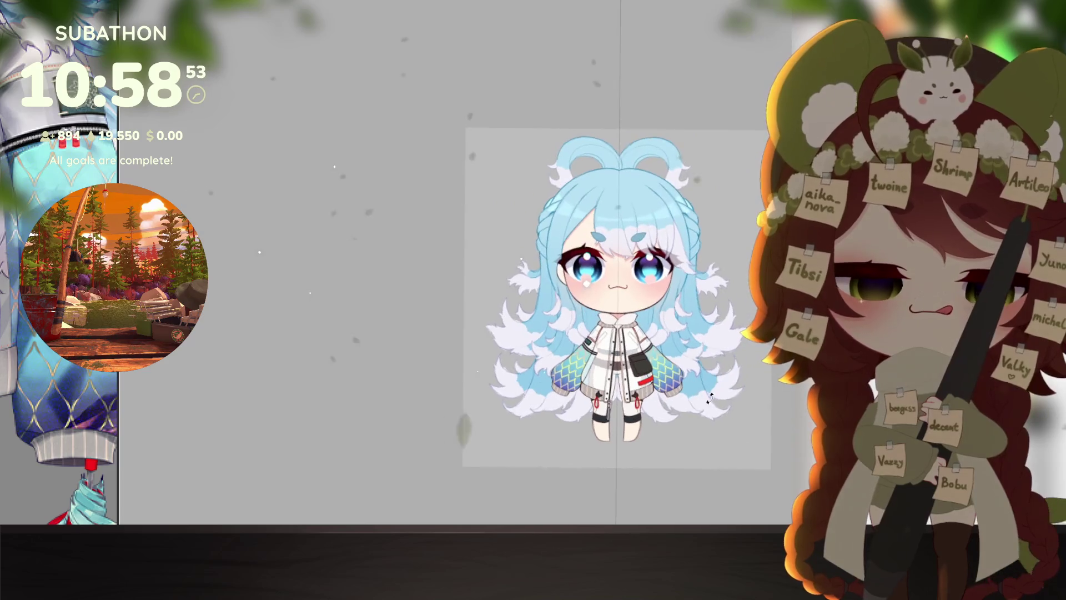
scroll(683, 366, "up", 5)
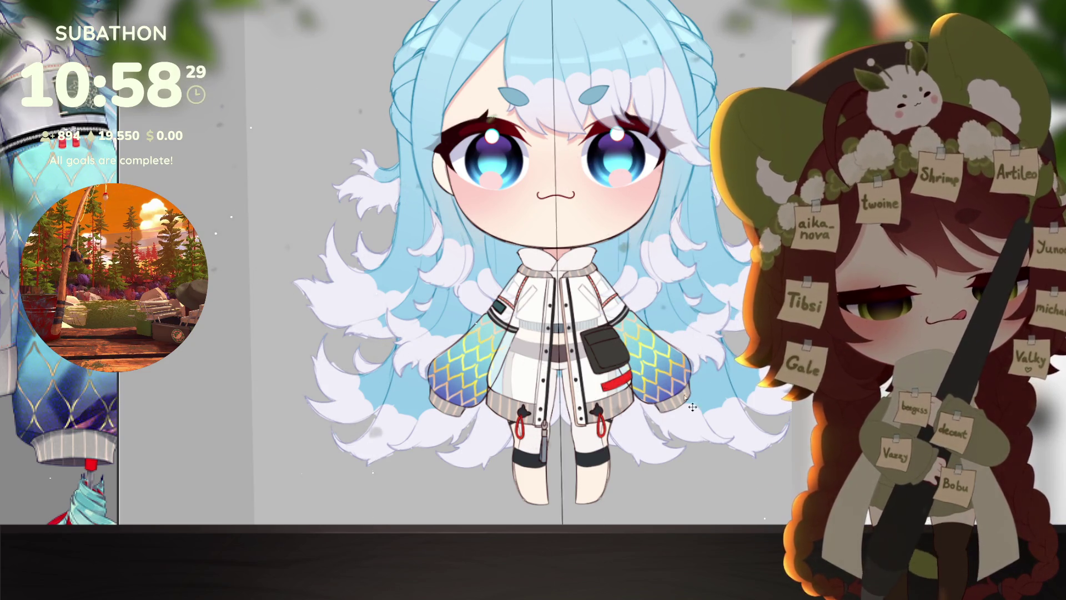
scroll(717, 377, "down", 3)
scroll(694, 391, "up", 4)
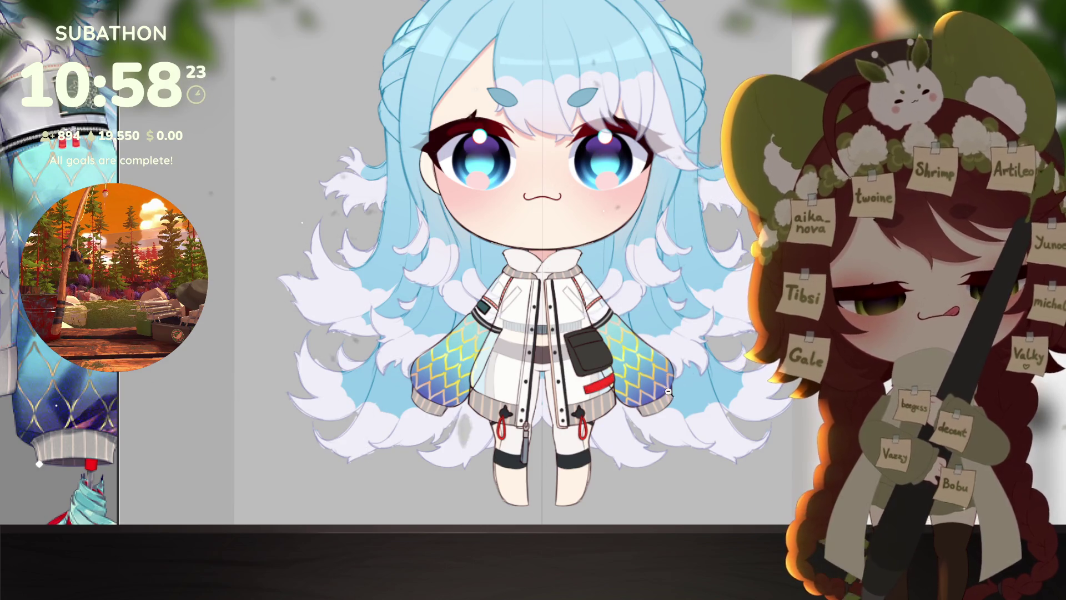
scroll(672, 392, "down", 3)
scroll(670, 409, "up", 2)
scroll(670, 409, "up", 1)
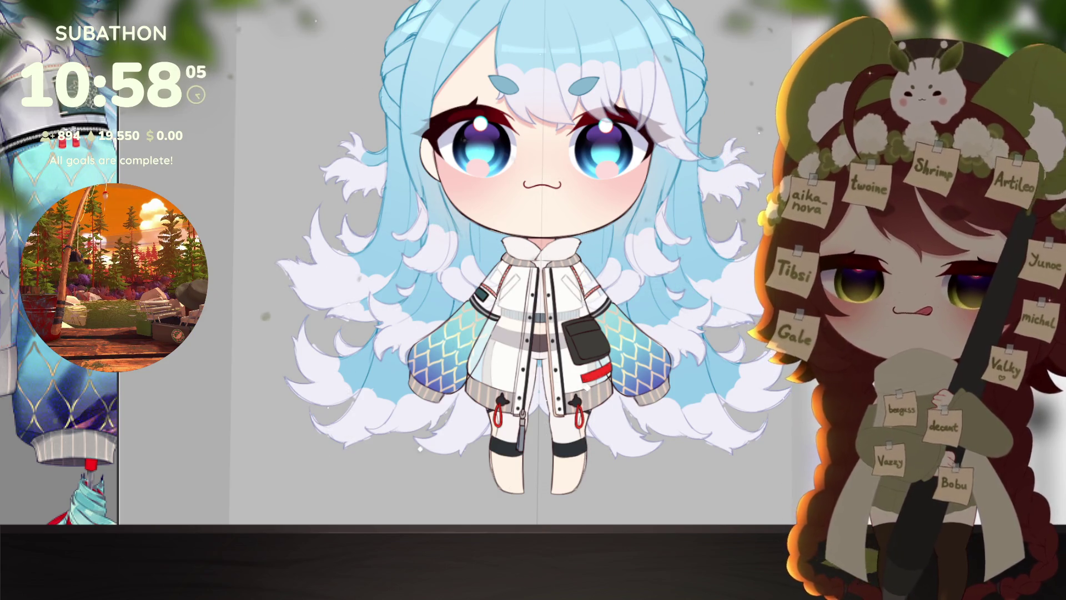
key("h")
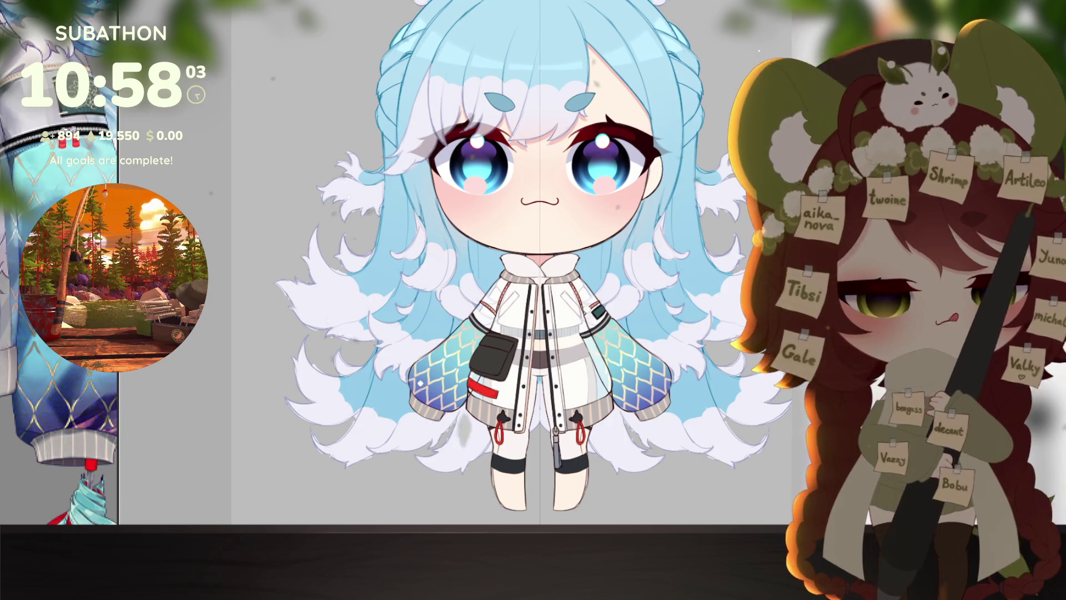
key("ctrl+0")
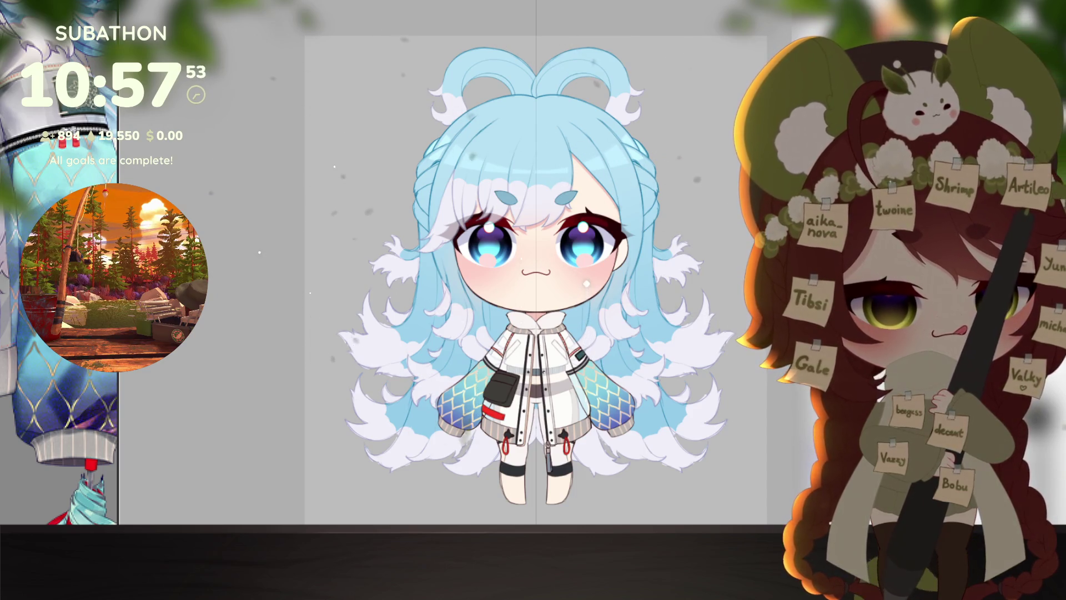
key("ctrl+y")
key("ctrl+z")
Step: Compare the alternate eyebrow and pocket versions, settling on the darker eyebrows and pocket
key("ctrl+y")
key("ctrl+z")
key("ctrl+y")
key("ctrl+z")
key("ctrl+y")
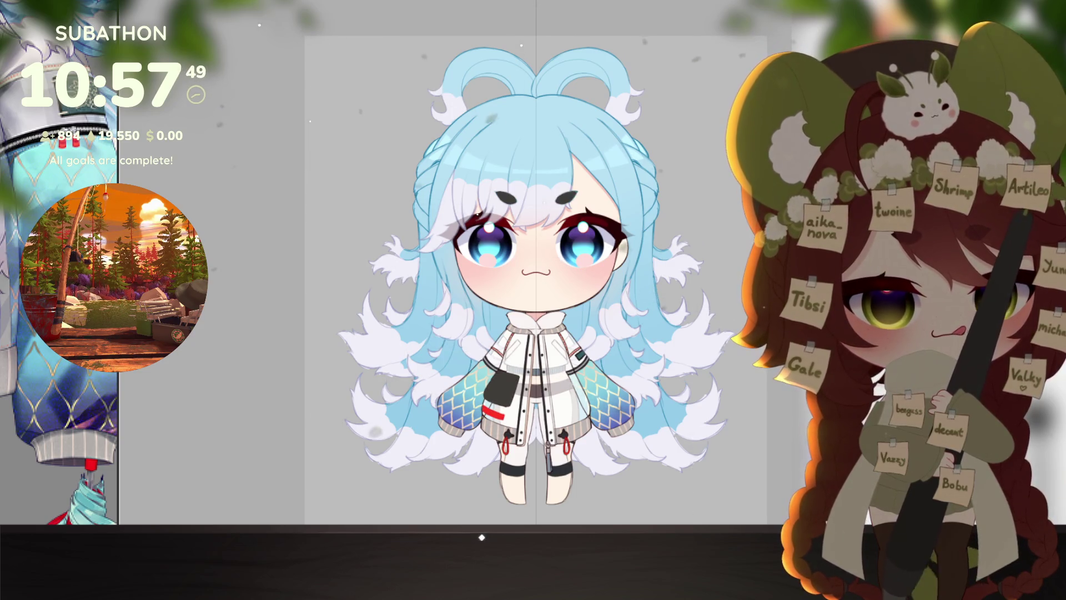
key("ctrl+z")
key("ctrl+y")
key("ctrl+z")
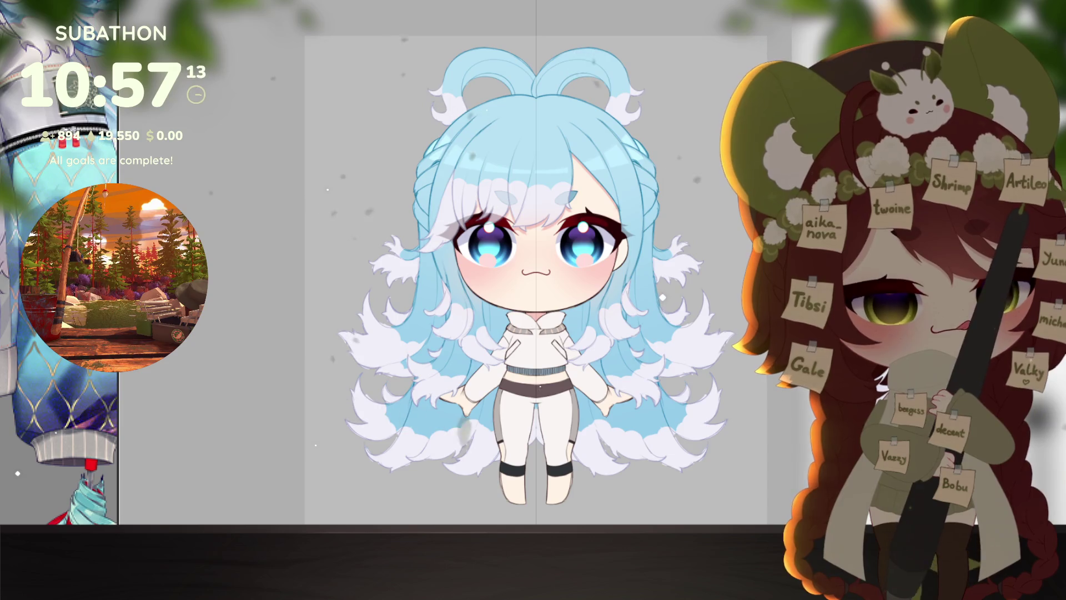
left_click_drag(721, 358, 705, 360)
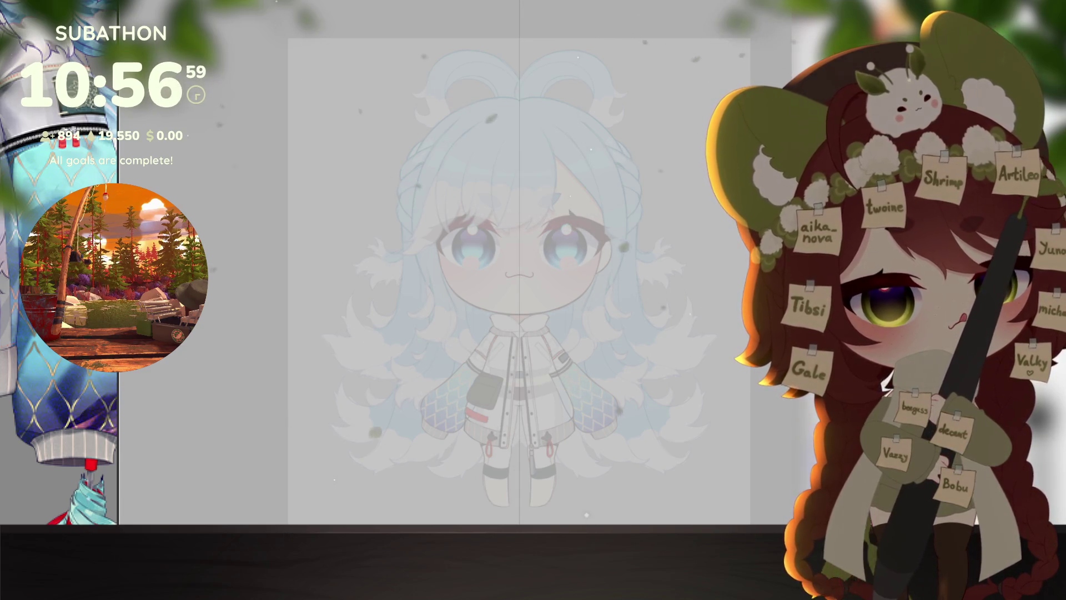
Step: Draw two mirrored drawstrings from the hood eyelets, redrawing and extending them down the jacket
scroll(517, 340, "up", 5)
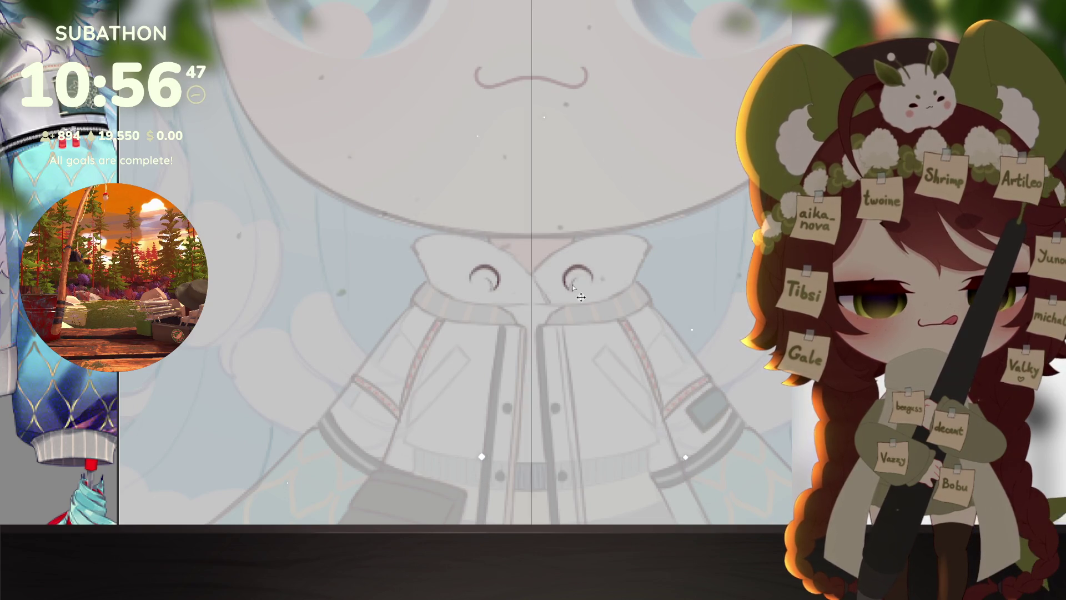
scroll(601, 382, "down", 2)
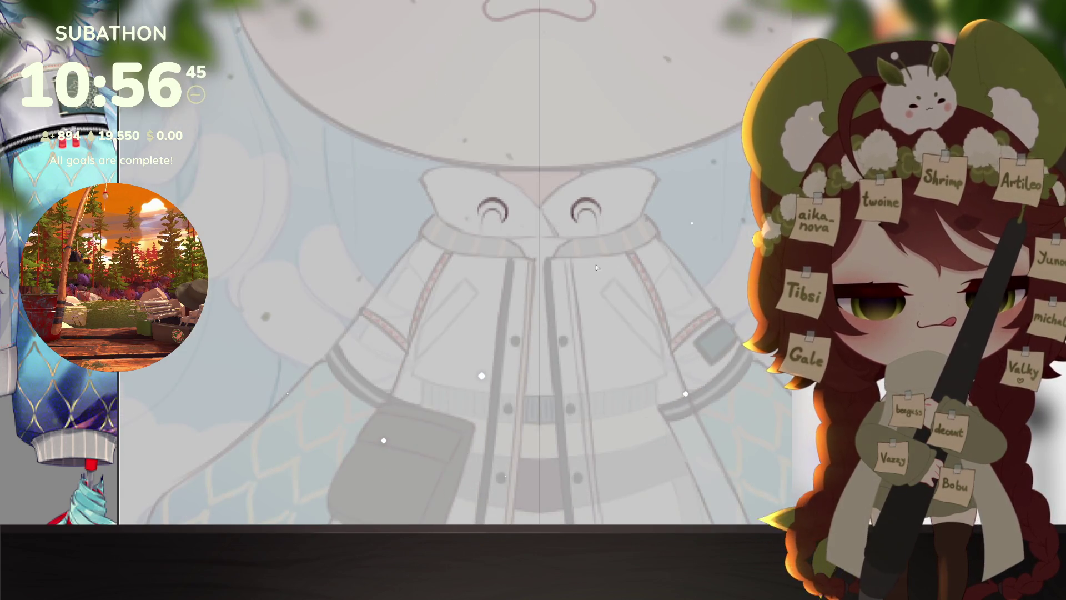
left_click_drag(597, 215, 618, 450)
left_click_drag(579, 232, 600, 462)
scroll(600, 464, "down", 3)
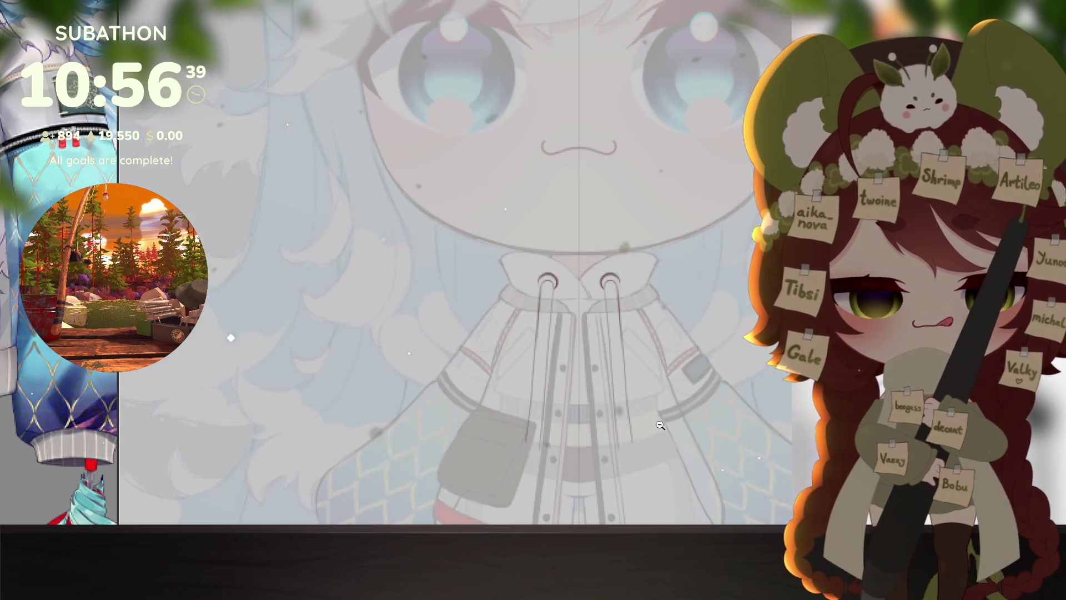
scroll(697, 402, "up", 3)
key("ctrl+z")
key("ctrl+z")
key("ctrl+z")
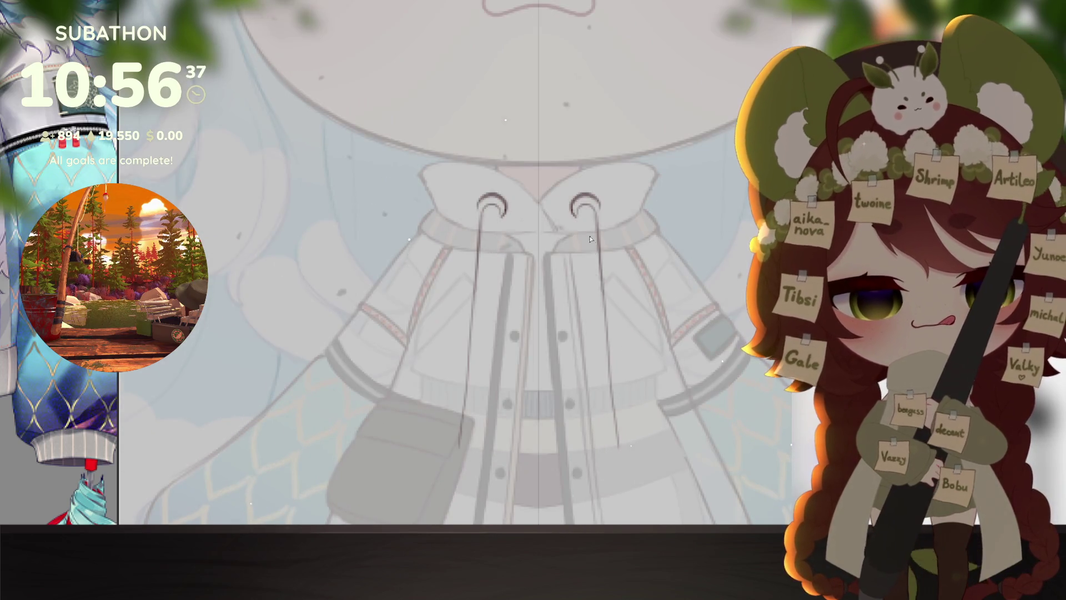
left_click_drag(578, 222, 591, 337)
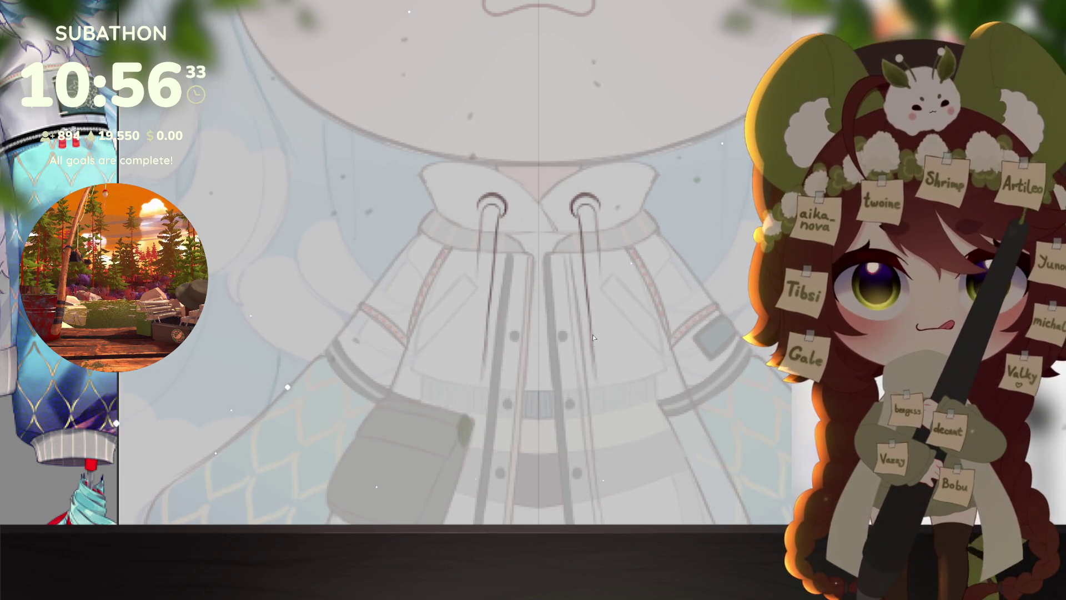
key("ctrl+z")
key("ctrl+z")
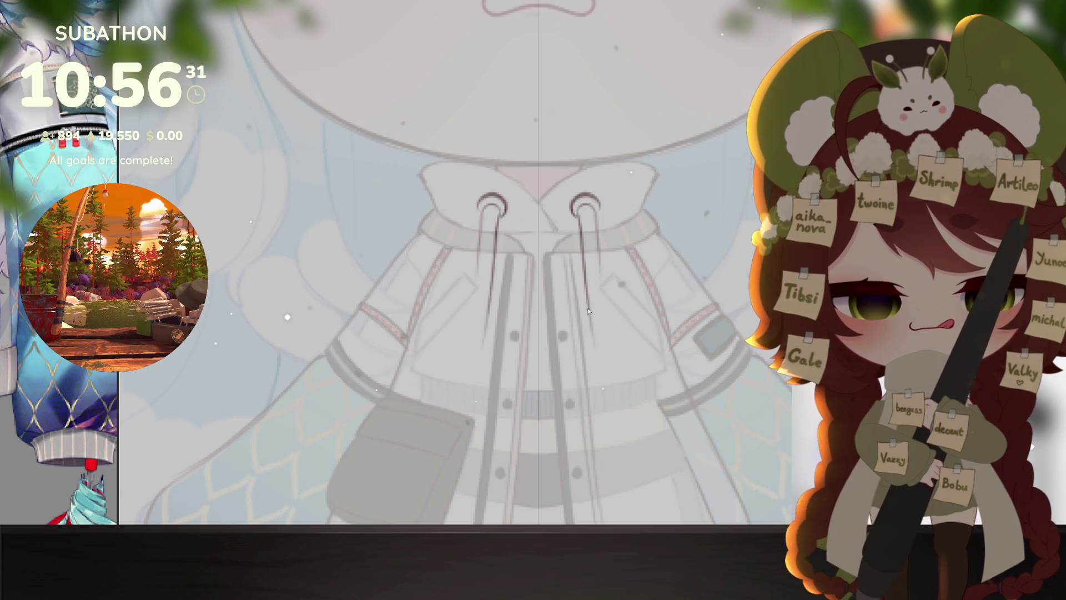
left_click_drag(592, 324, 602, 390)
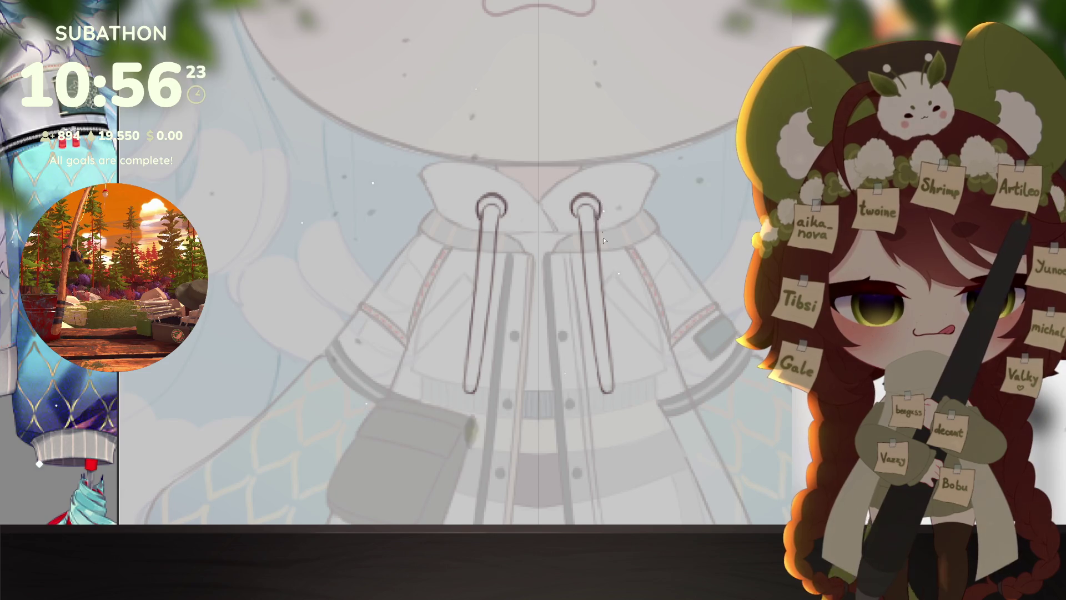
Step: Check the drawstring loops against the full figure and select the area of both drawstrings
left_click_drag(633, 392, 635, 374)
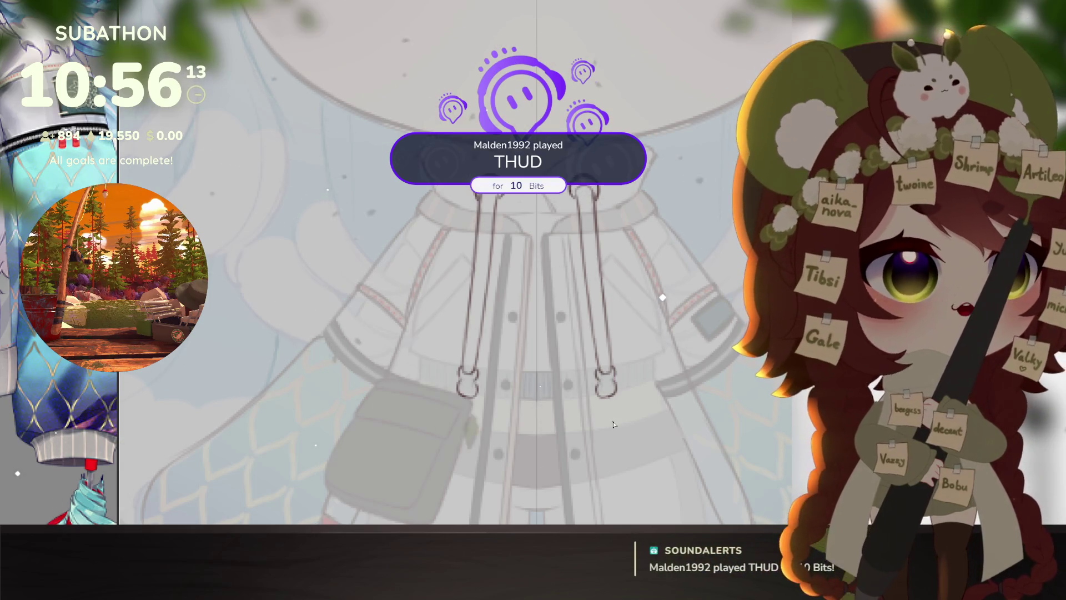
left_click_drag(614, 420, 622, 418)
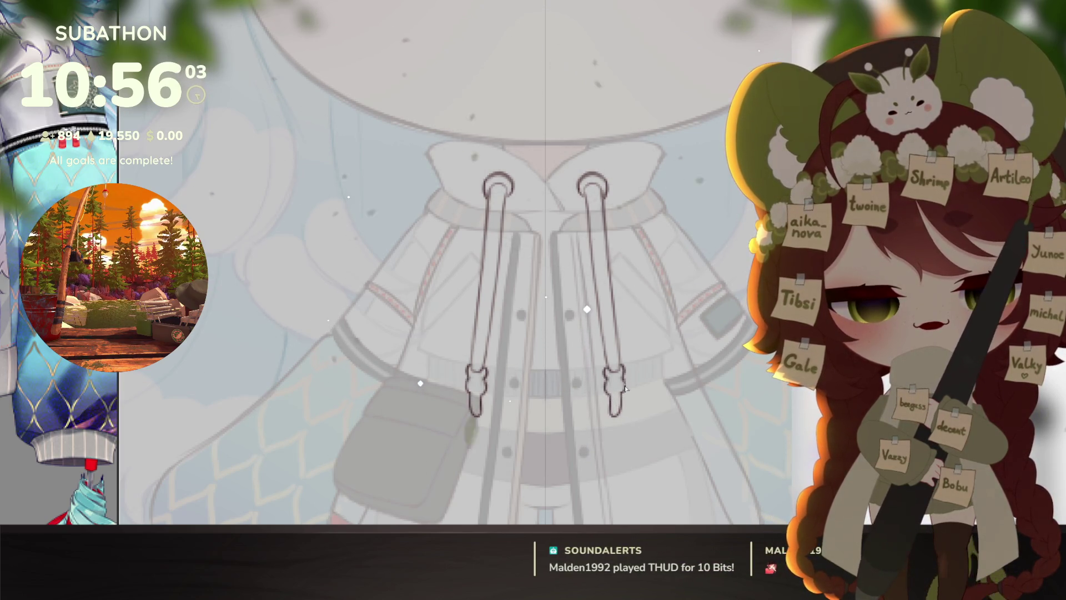
key("ctrl+0")
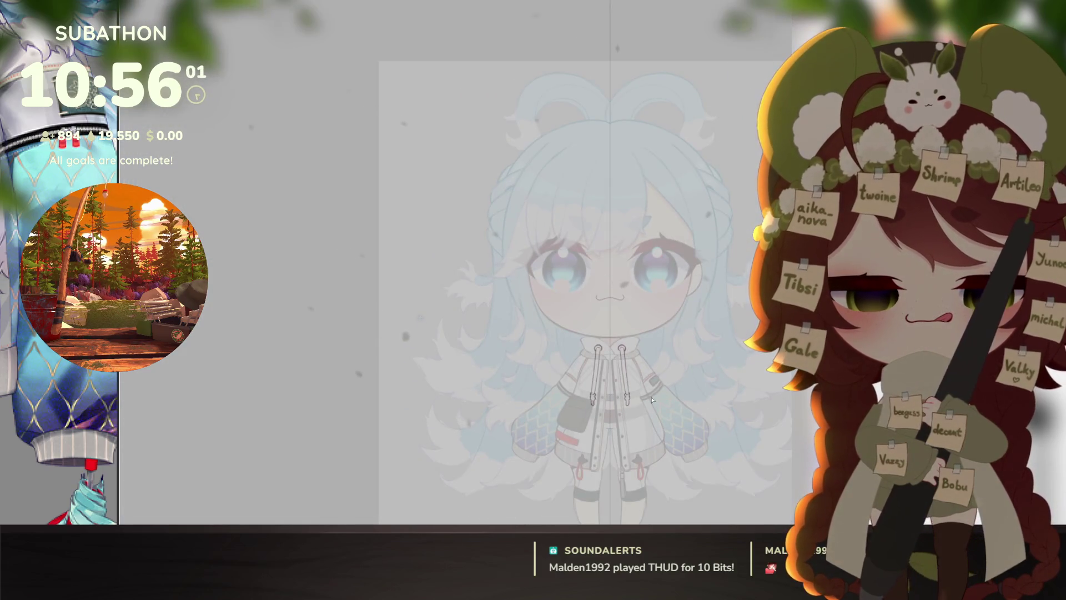
scroll(652, 400, "up", 3)
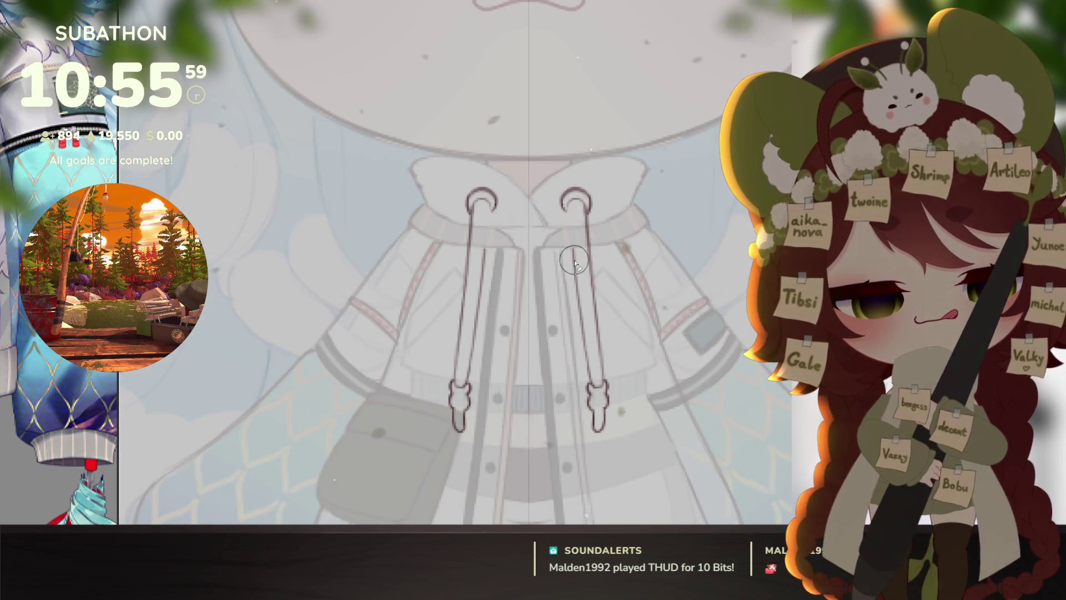
key("6")
key("6")
key("6")
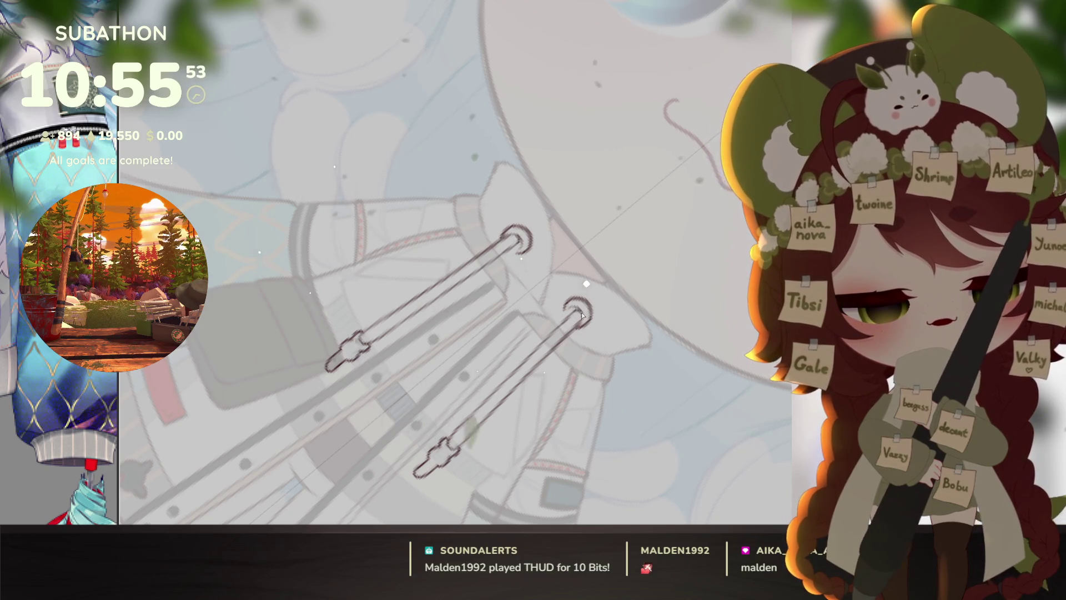
key("5")
key("ctrl+z")
key("ctrl+z")
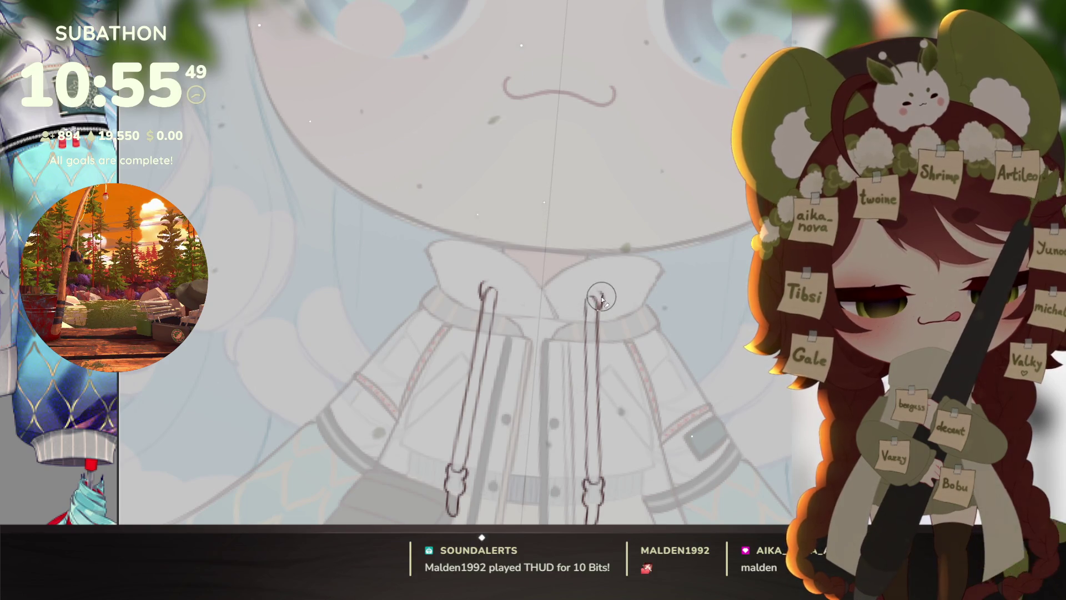
key("ctrl+shift+z")
key("ctrl+shift+z")
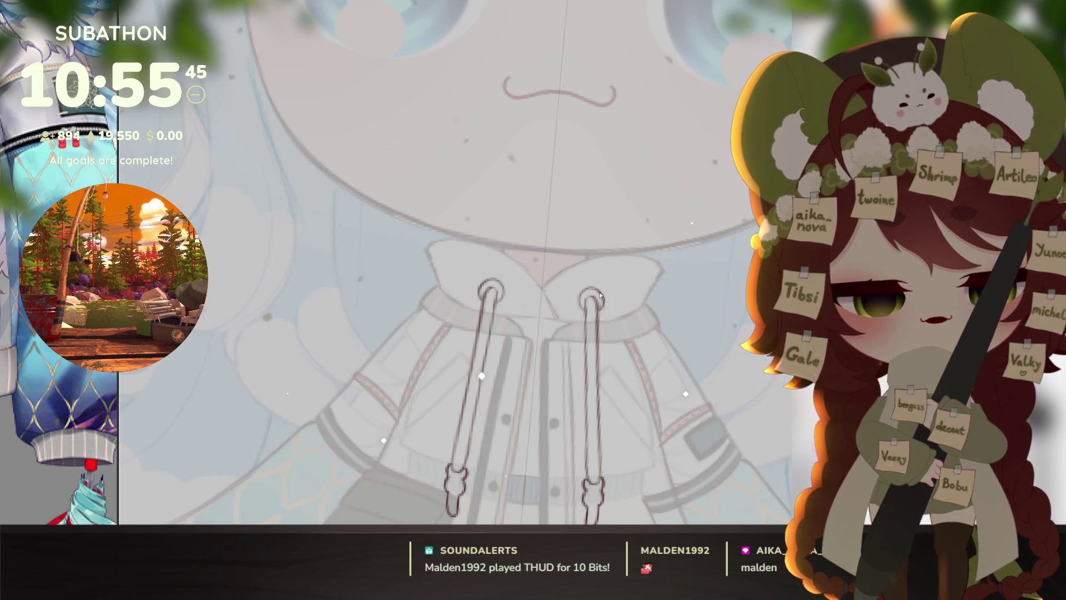
scroll(600, 311, "down", 4)
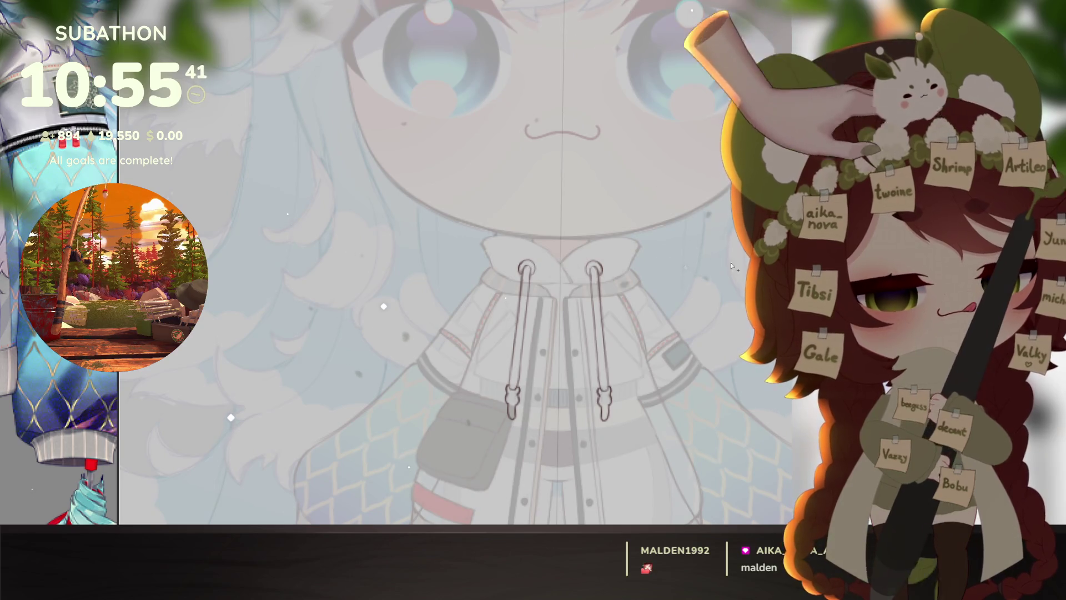
key("ctrl+shift+d")
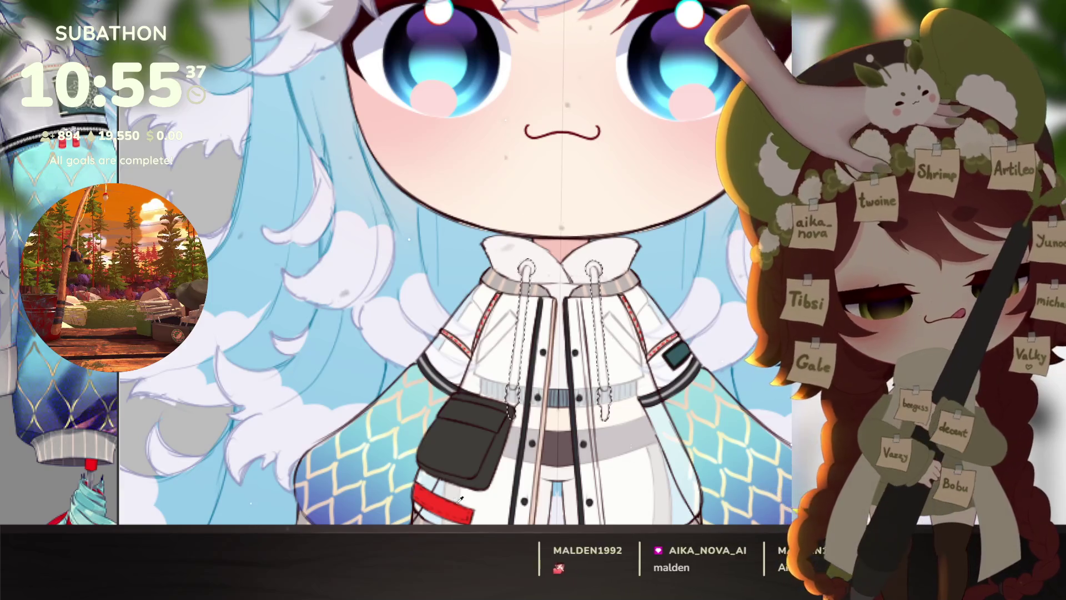
Step: Fill the drawstrings solid red and paint their lower ends black
key("alt+BackSpace")
key("ctrl+d")
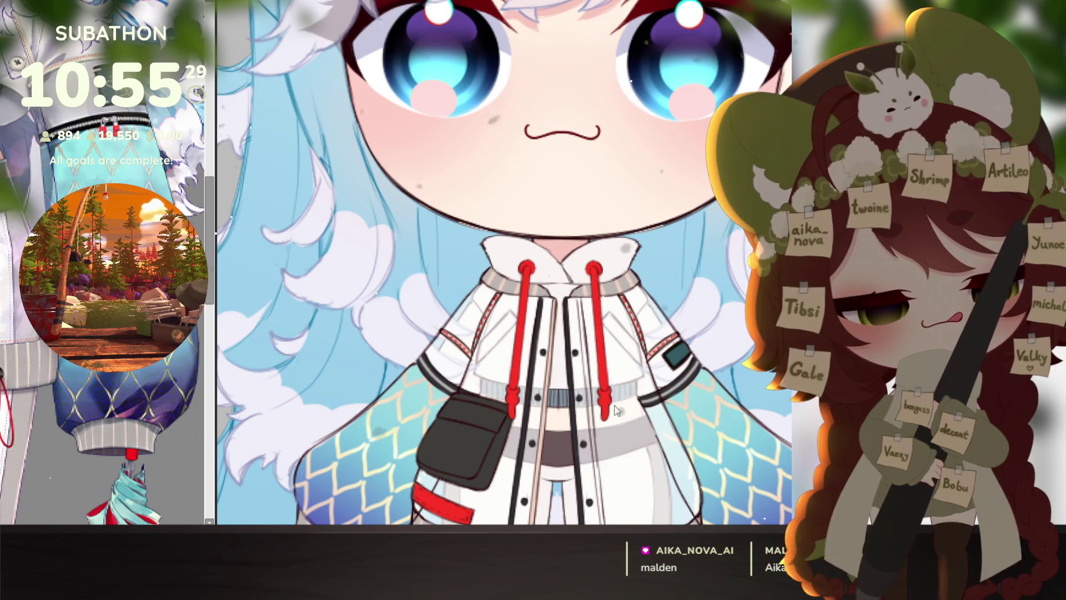
scroll(597, 288, "up", 2)
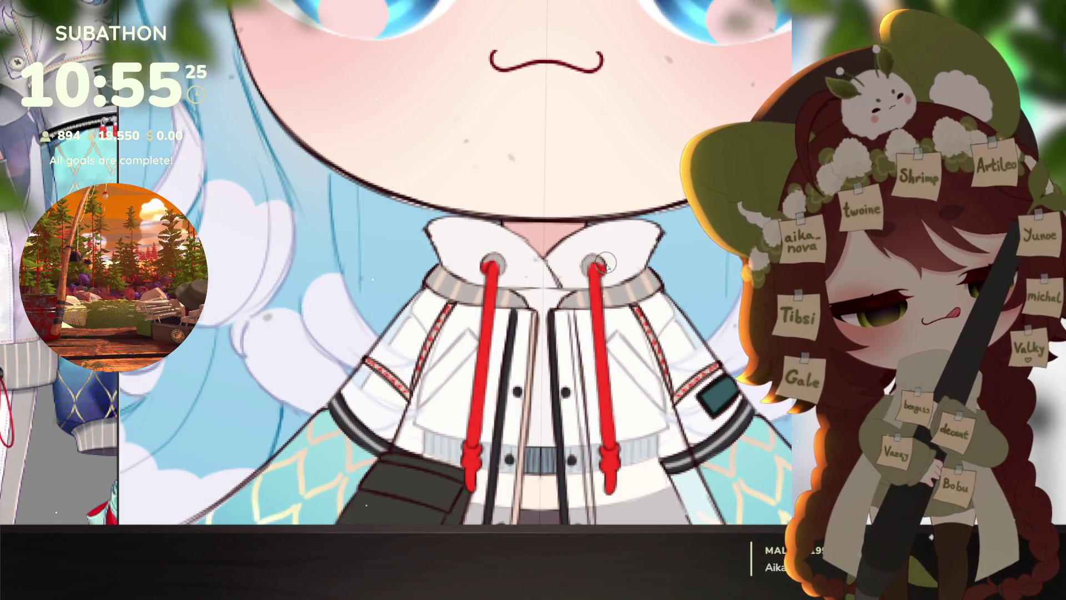
scroll(605, 283, "down", 3)
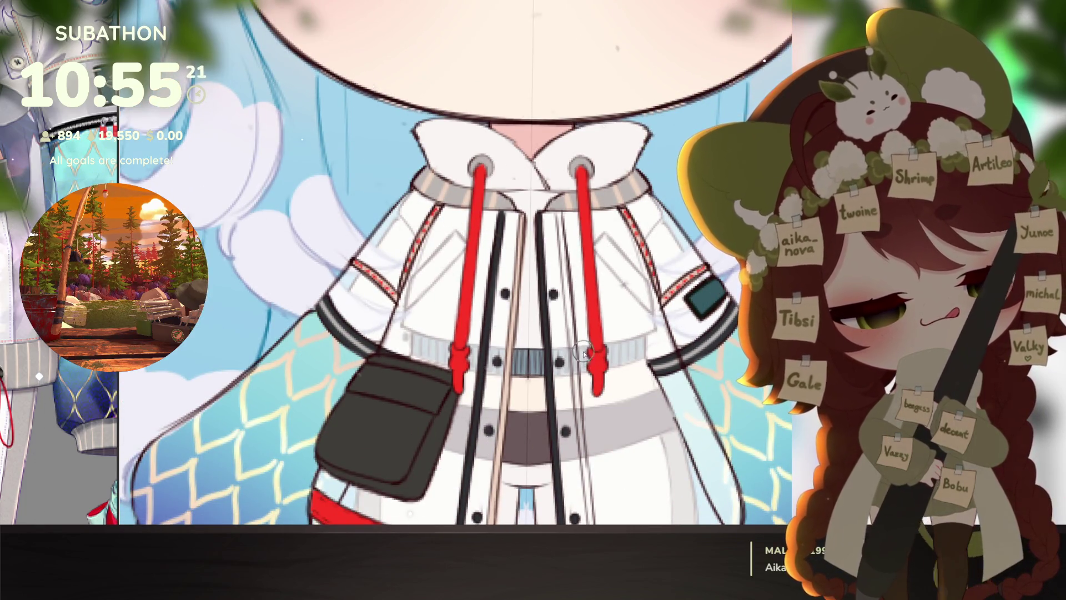
mouse_move(591, 355)
left_mouse_down()
mouse_move(611, 344)
mouse_move(589, 395)
mouse_move(586, 363)
left_mouse_up()
scroll(609, 461, "down", 6)
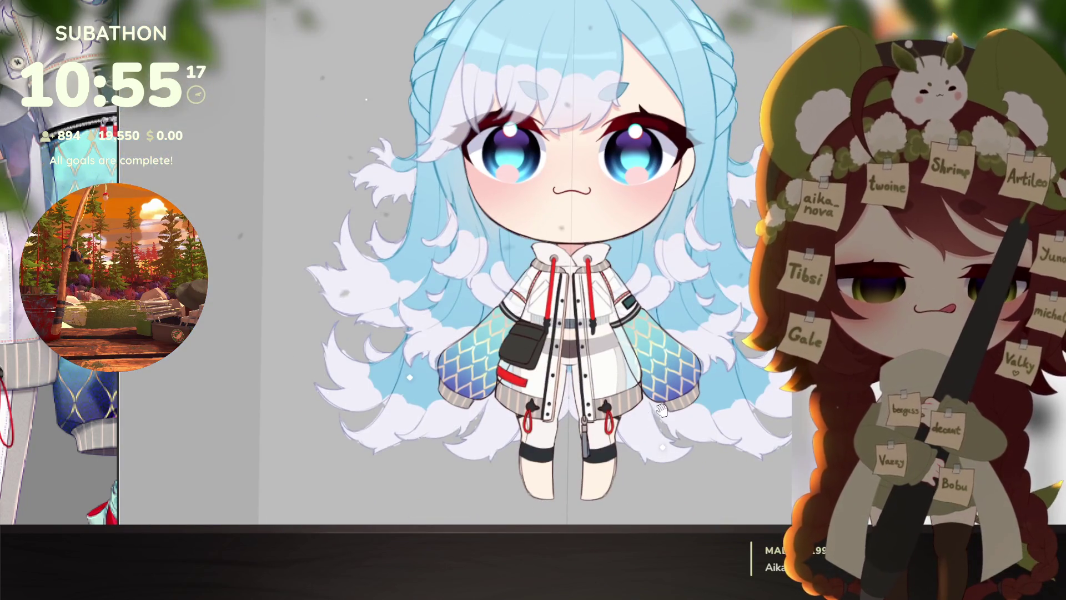
scroll(645, 441, "down", 2)
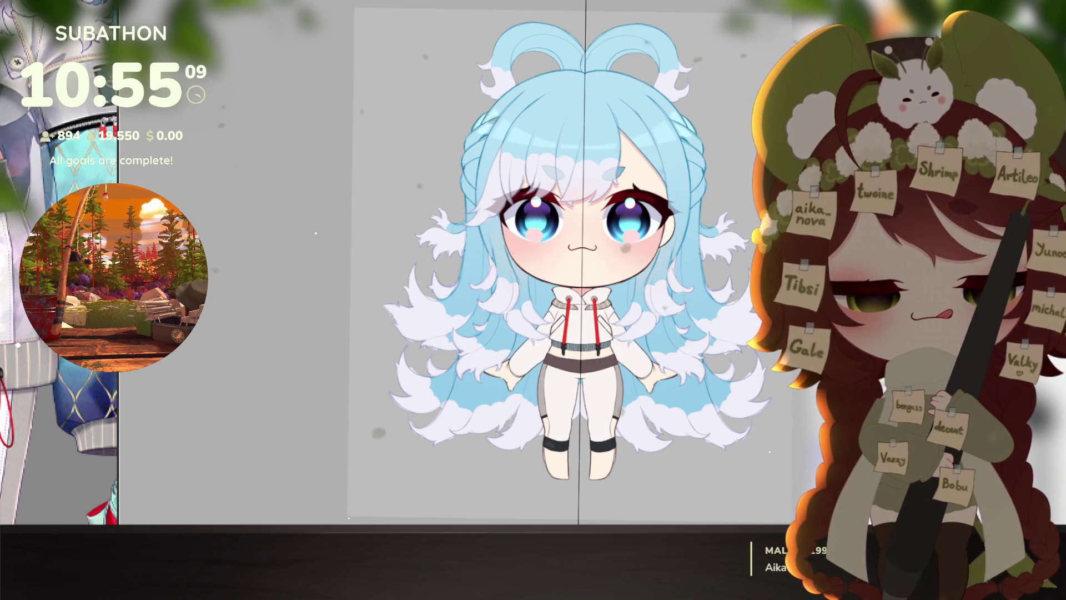
Step: Re-centre the character, then select and deselect the whole canvas
mouse_move(699, 474)
left_mouse_down()
mouse_move(636, 471)
mouse_move(672, 454)
left_mouse_up()
scroll(671, 454, "down", 3)
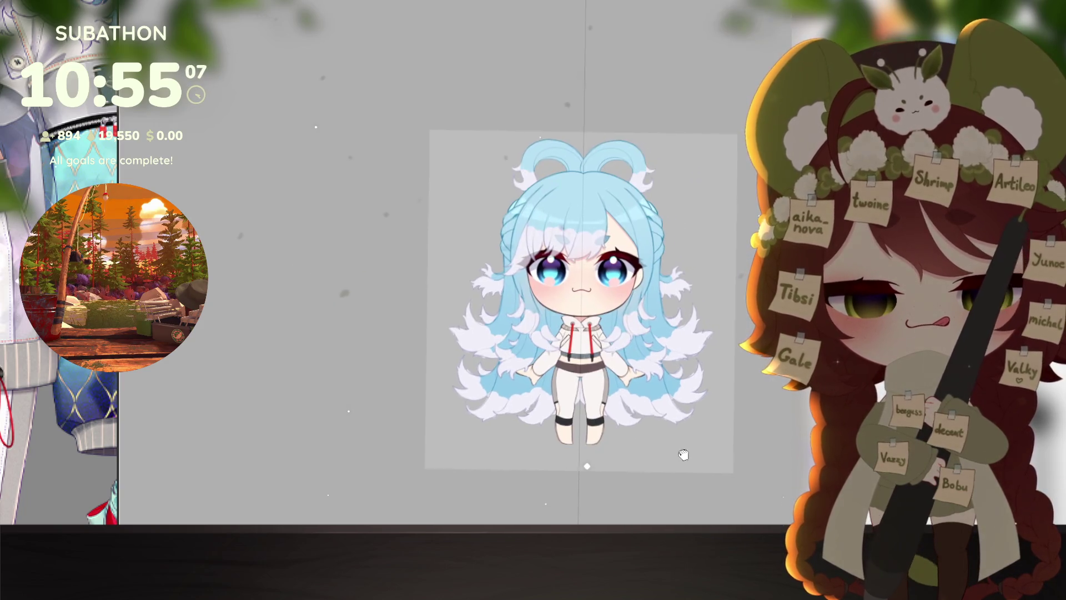
scroll(683, 452, "up", 3)
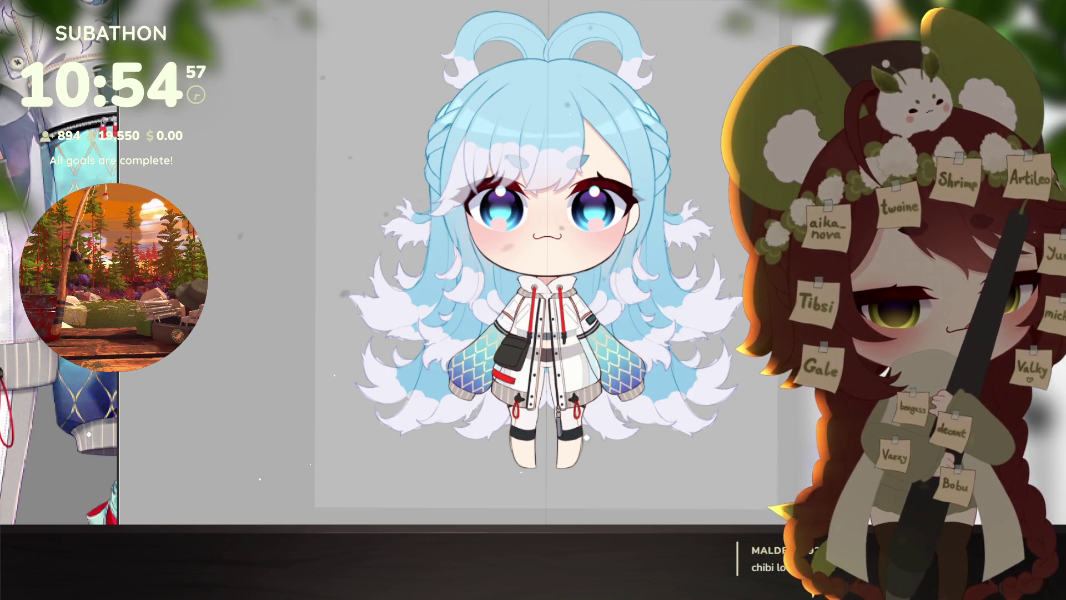
key("ctrl+a")
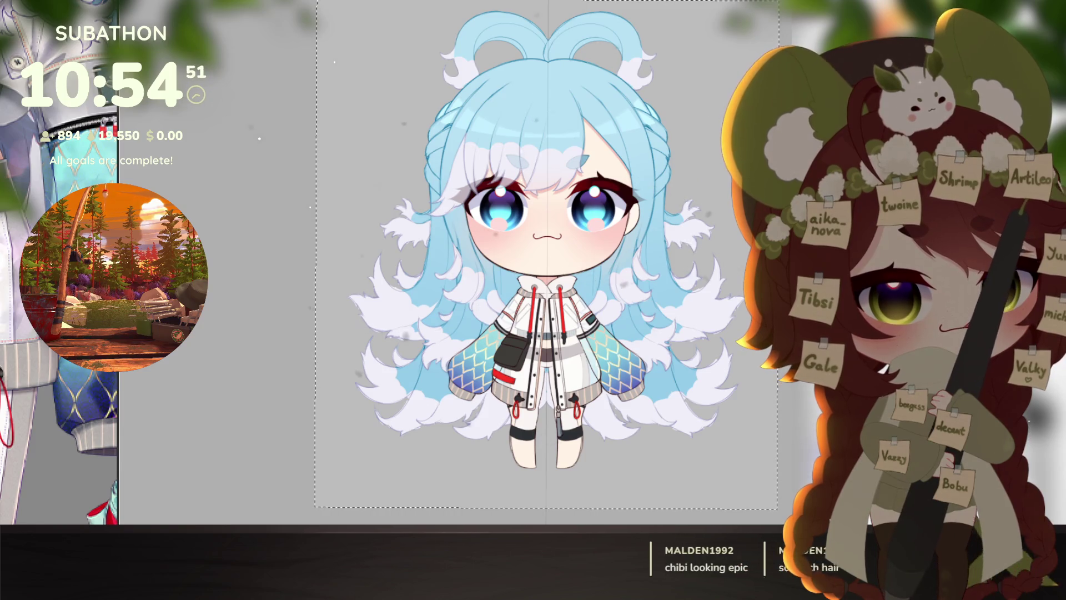
key("ctrl+d")
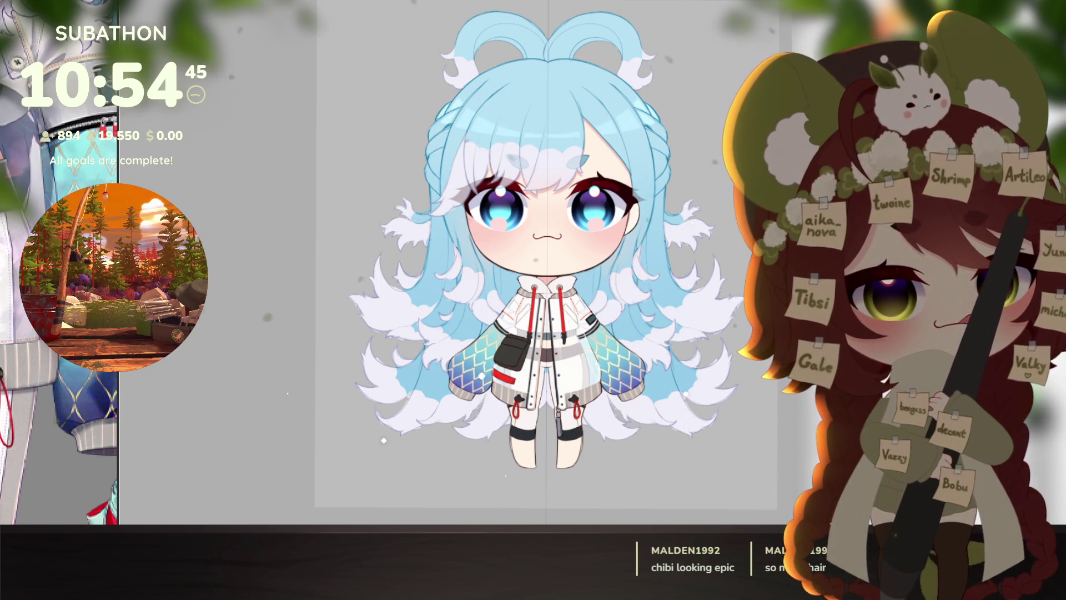
scroll(561, 396, "up", 3)
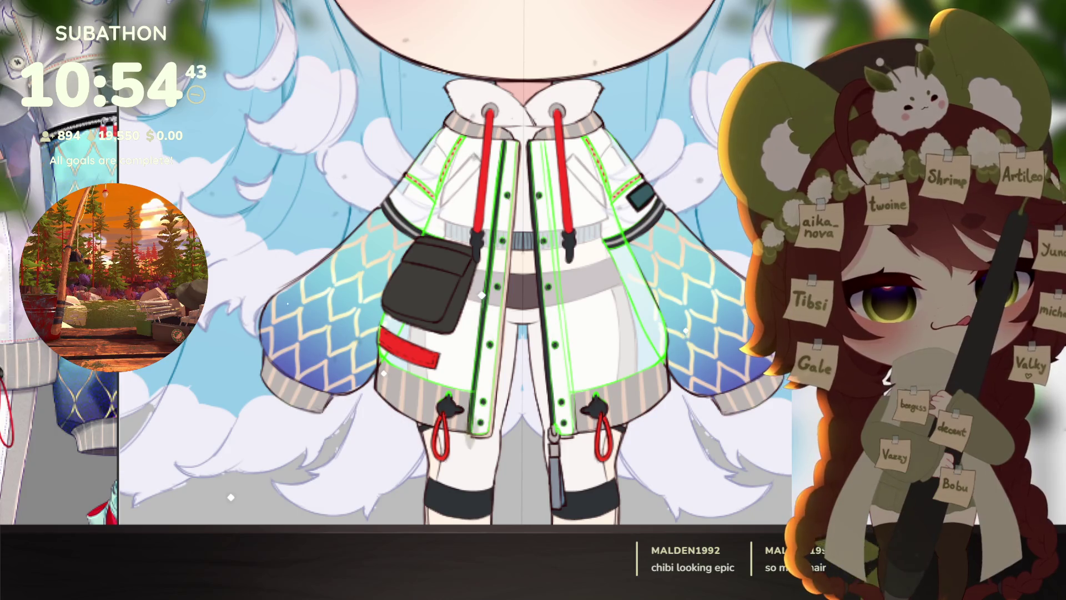
Step: Erase the green guide lines along the upper sleeves, right hem and lower right placket
scroll(617, 139, "up", 1)
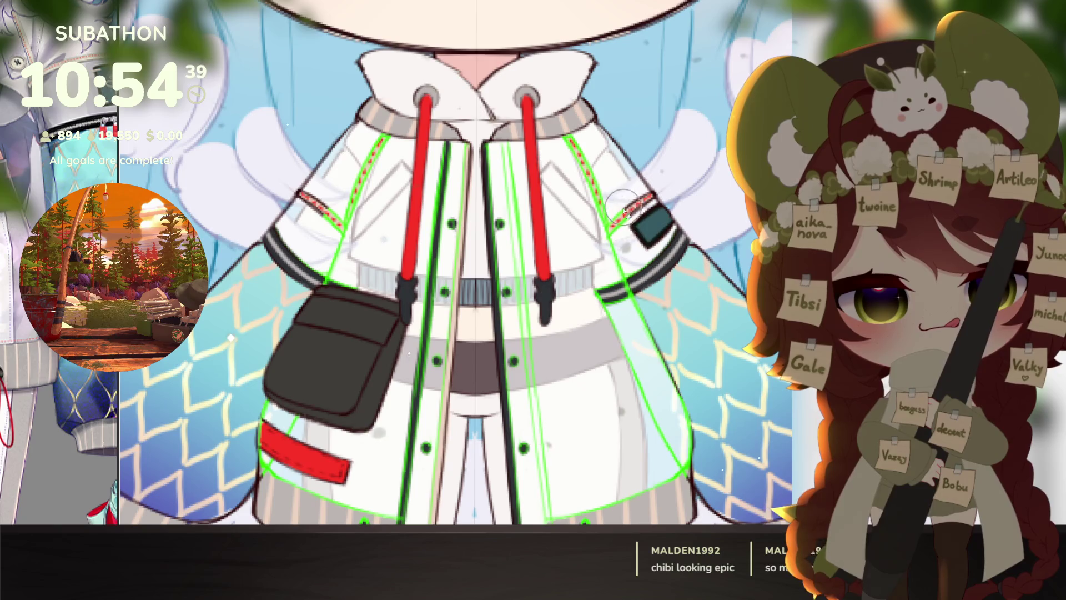
mouse_move(568, 133)
left_mouse_down()
mouse_move(617, 233)
mouse_move(658, 278)
left_mouse_up()
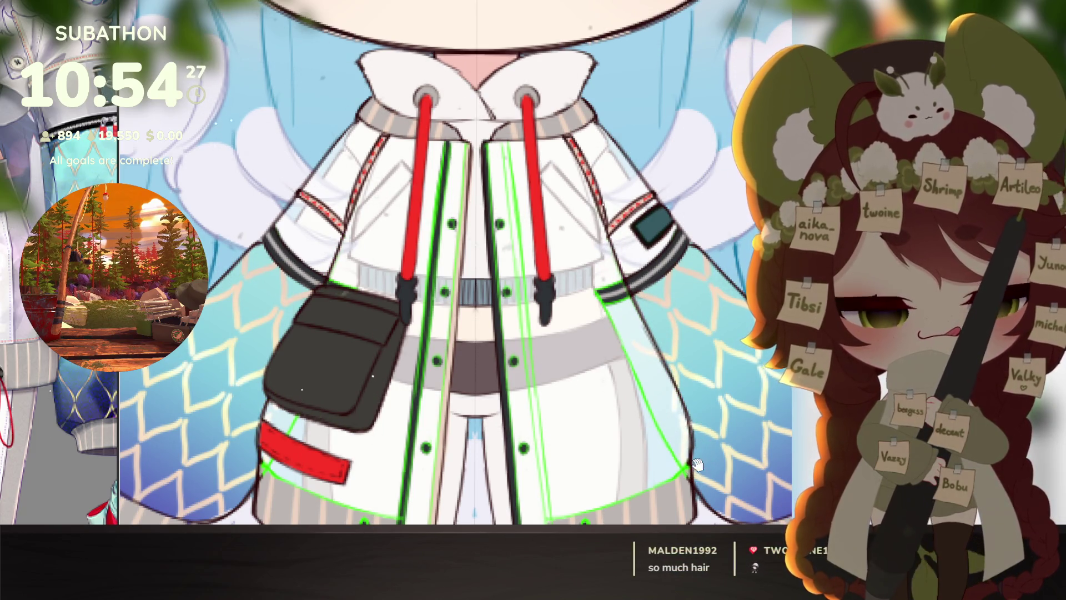
scroll(697, 465, "down", 4)
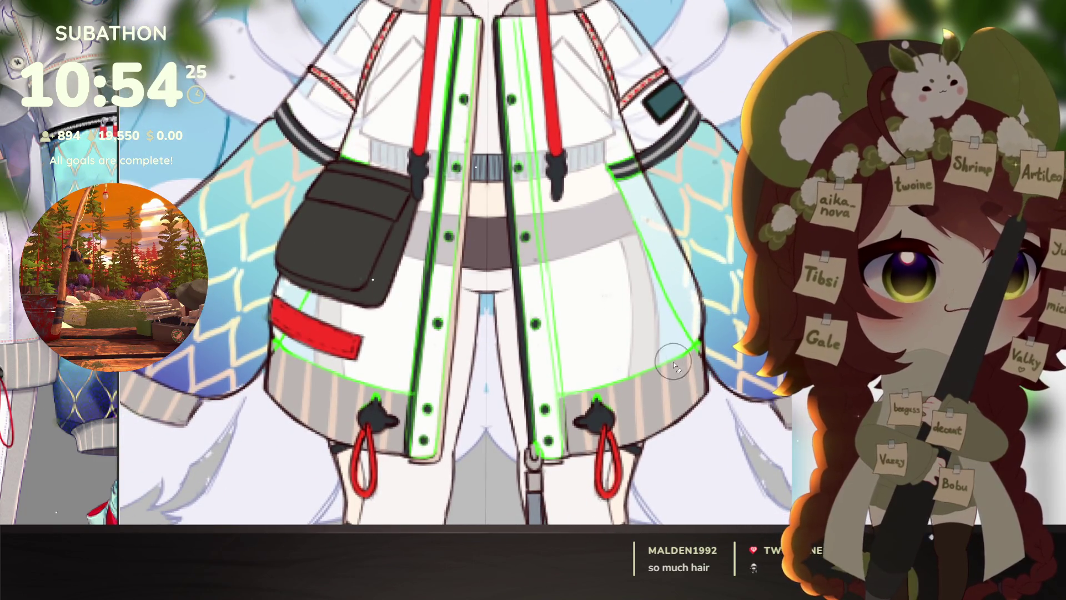
scroll(692, 366, "up", 1)
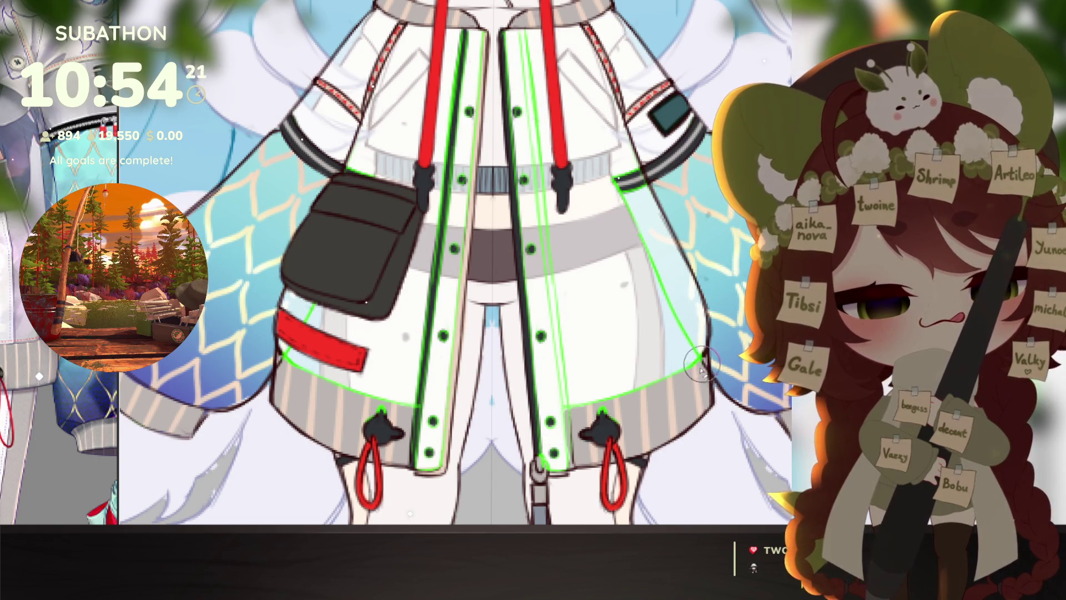
left_click_drag(692, 369, 616, 395)
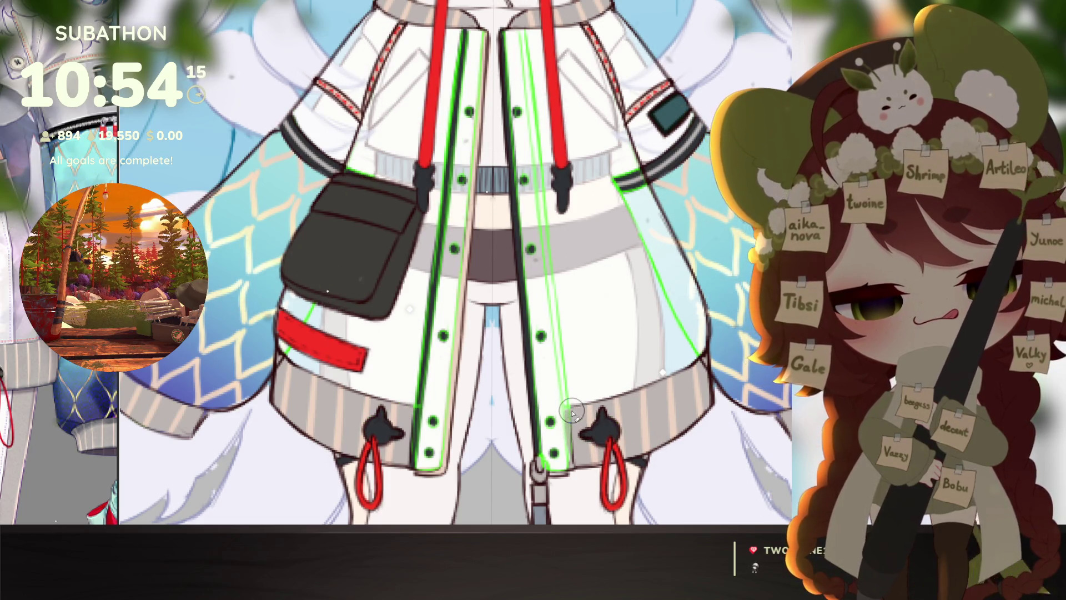
mouse_move(572, 425)
left_mouse_down()
mouse_move(558, 463)
mouse_move(543, 463)
left_mouse_up()
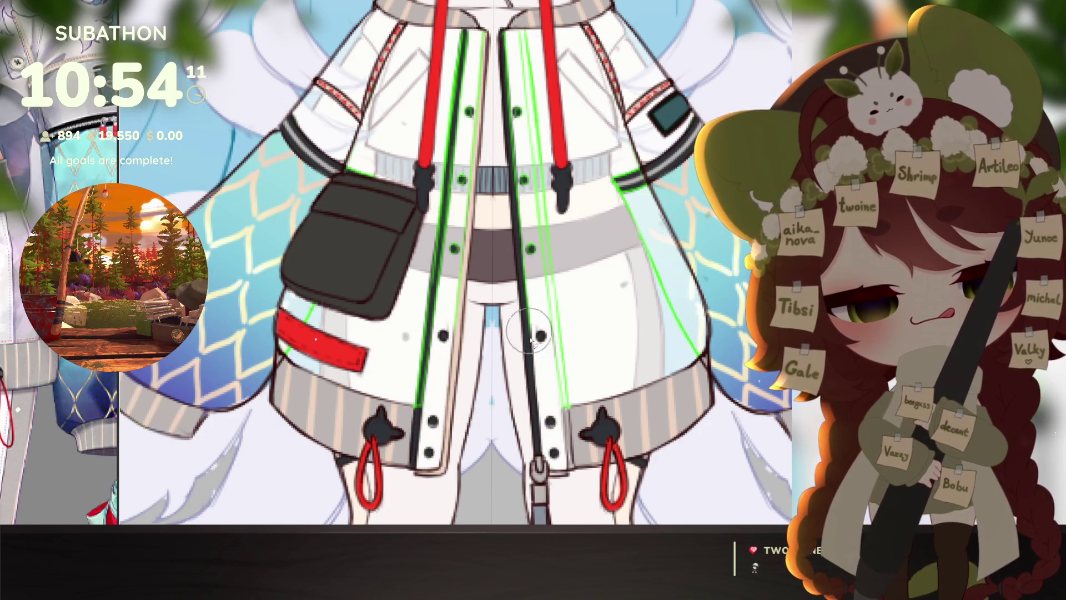
Step: Erase the upper and lower green guides beside the left coat edge
scroll(533, 281, "up", 5)
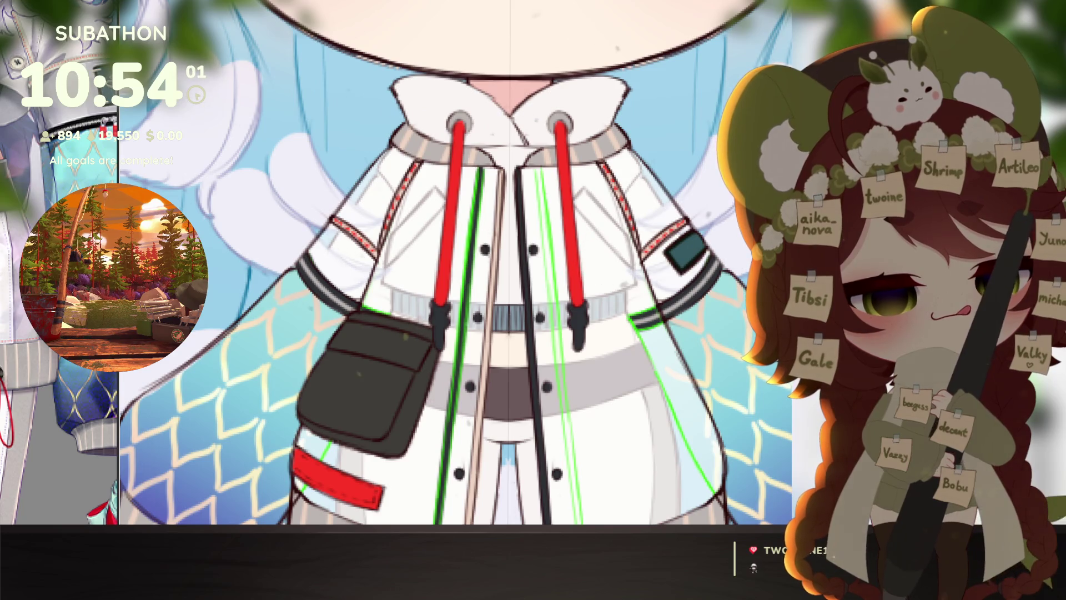
mouse_move(473, 244)
left_mouse_down()
mouse_move(481, 164)
mouse_move(462, 311)
left_mouse_up()
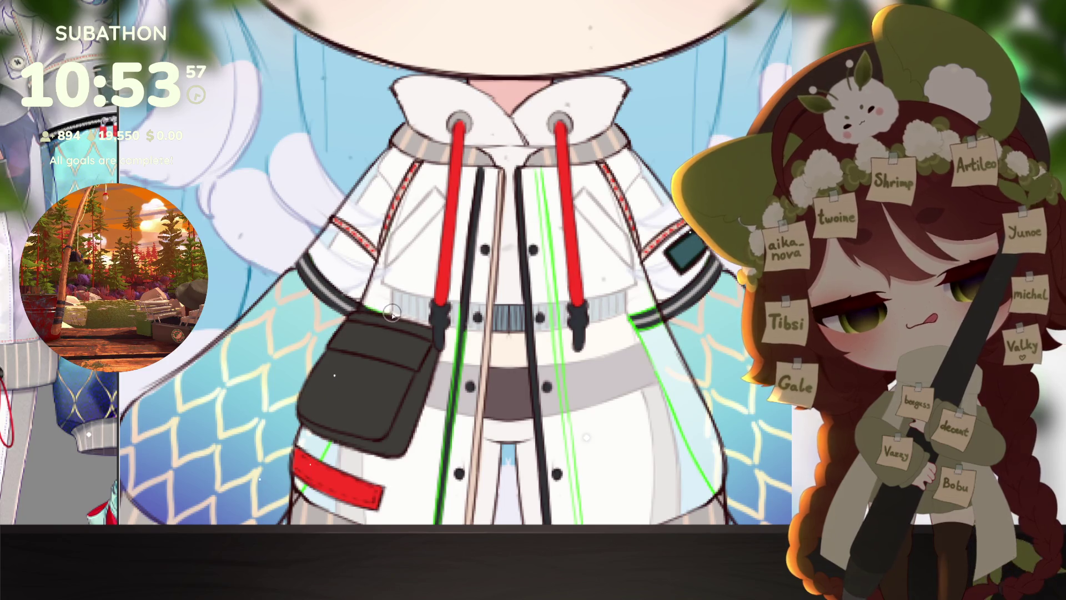
mouse_move(467, 233)
left_mouse_down()
mouse_move(452, 477)
mouse_move(497, 311)
mouse_move(475, 422)
mouse_move(458, 383)
left_mouse_up()
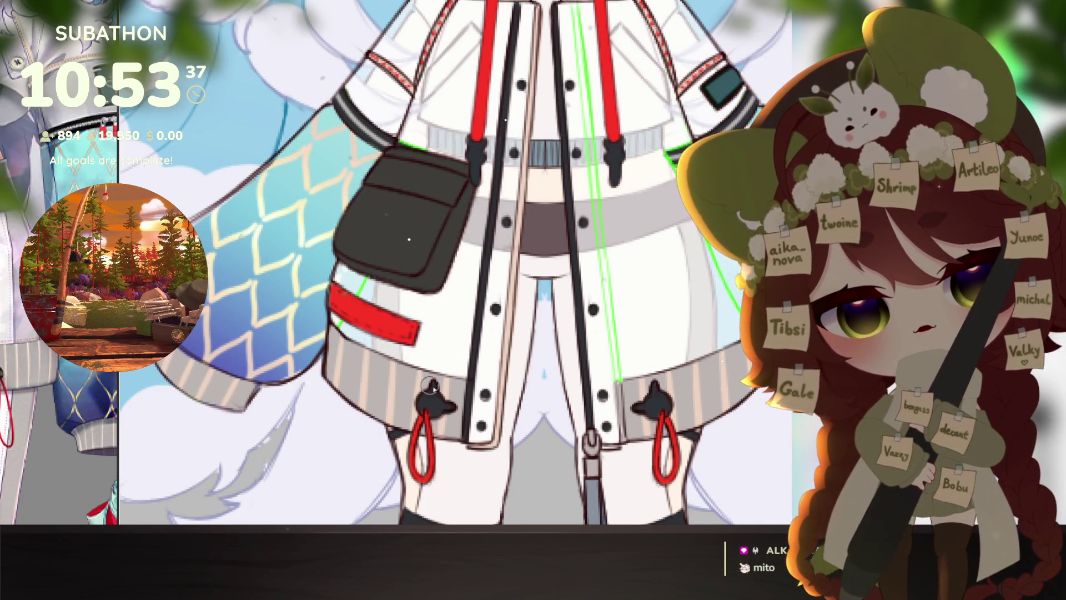
scroll(649, 411, "down", 3)
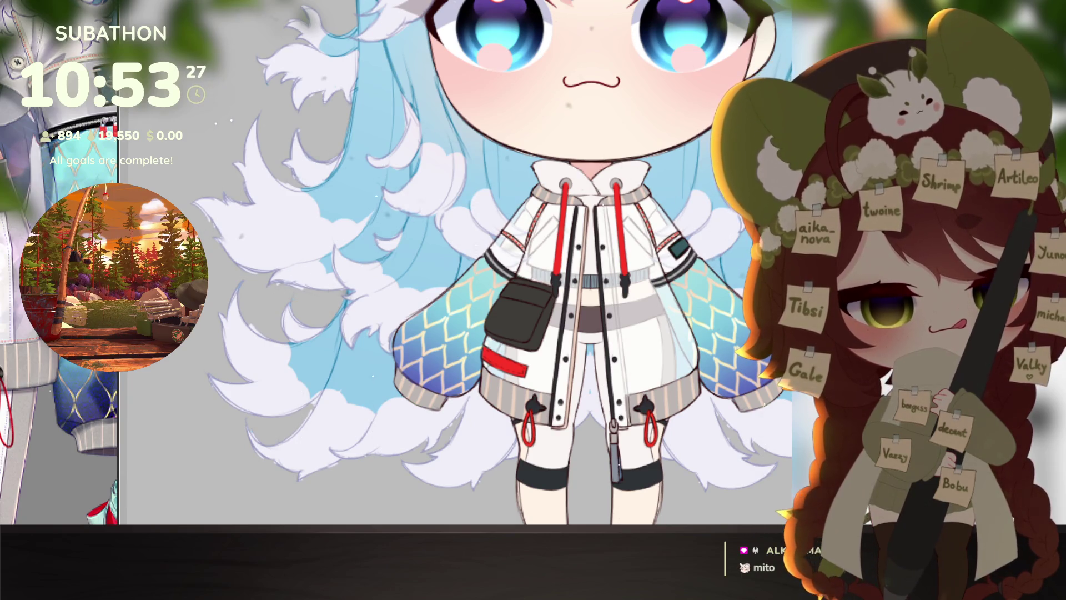
Step: Zoom and pan to frame the whole faded chibi character on the canvas
scroll(681, 363, "down", 5)
scroll(653, 432, "up", 5)
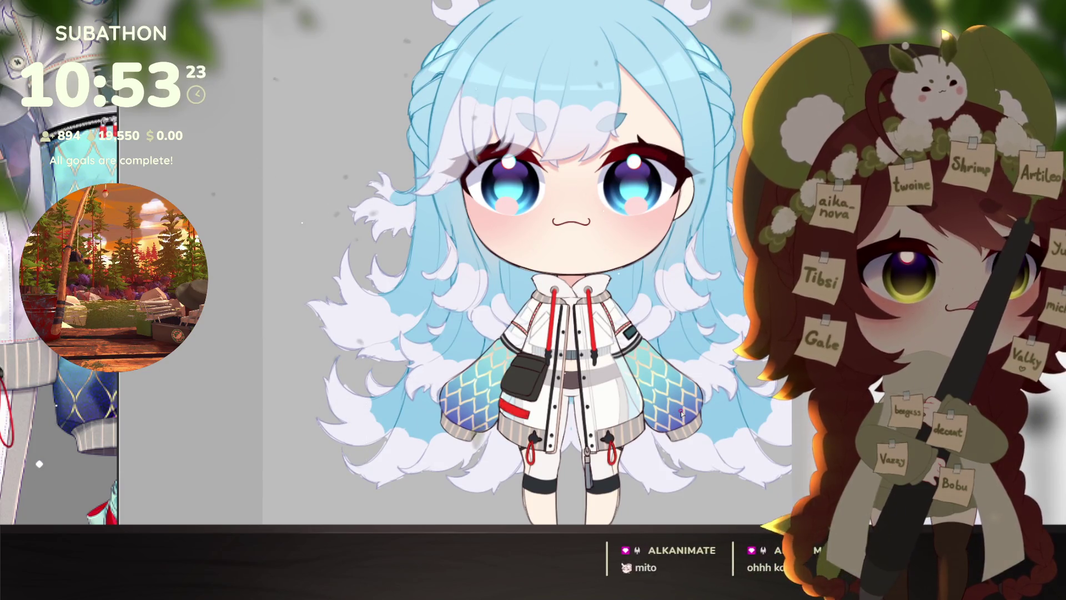
left_click_drag(681, 413, 653, 404)
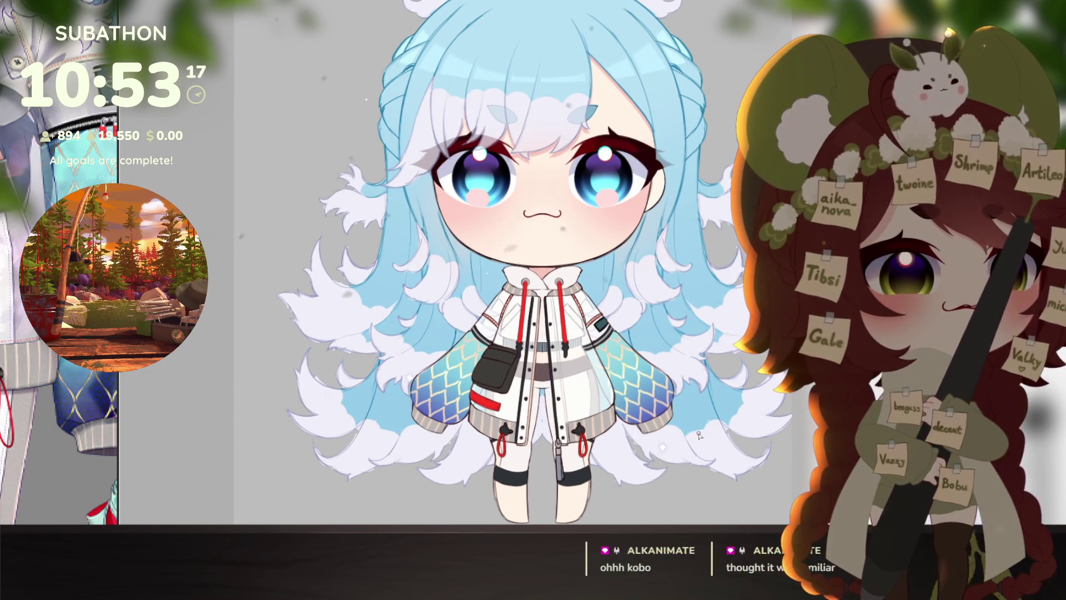
left_click_drag(682, 444, 668, 436)
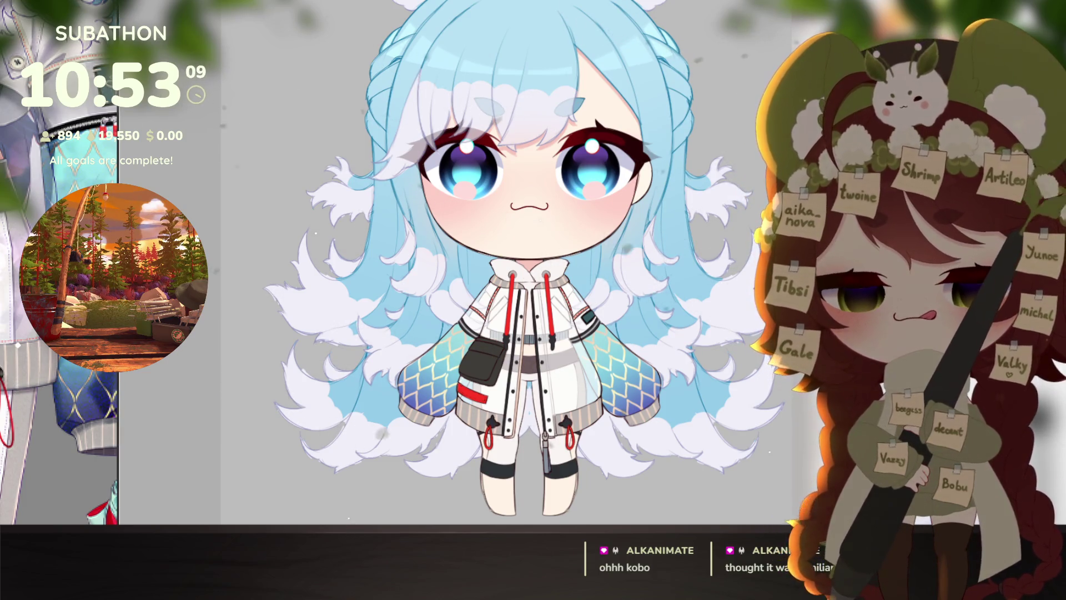
scroll(687, 426, "down", 1)
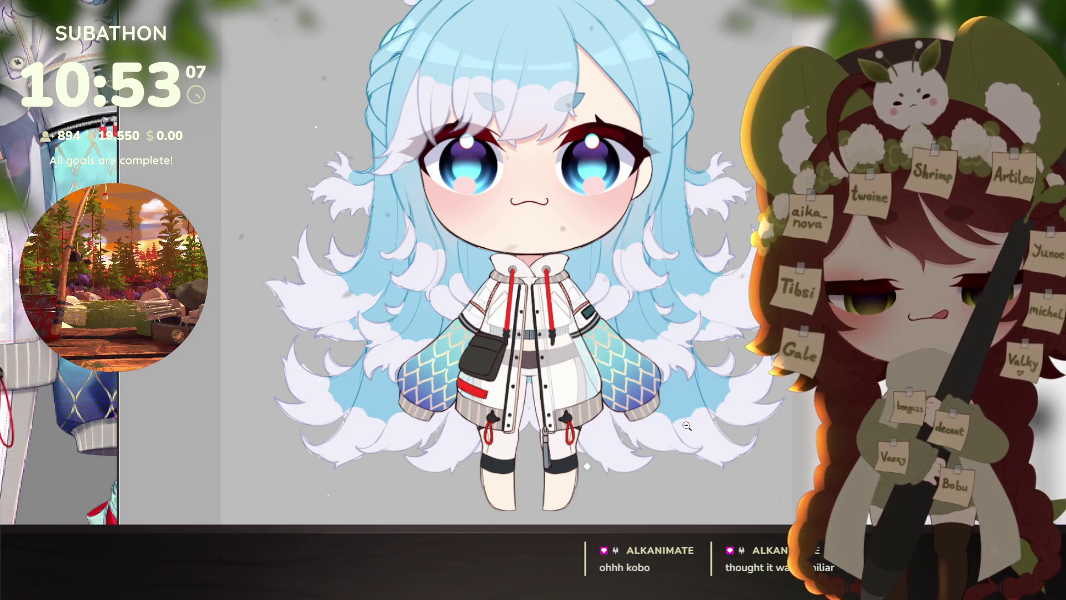
scroll(687, 426, "down", 3)
scroll(750, 431, "up", 4)
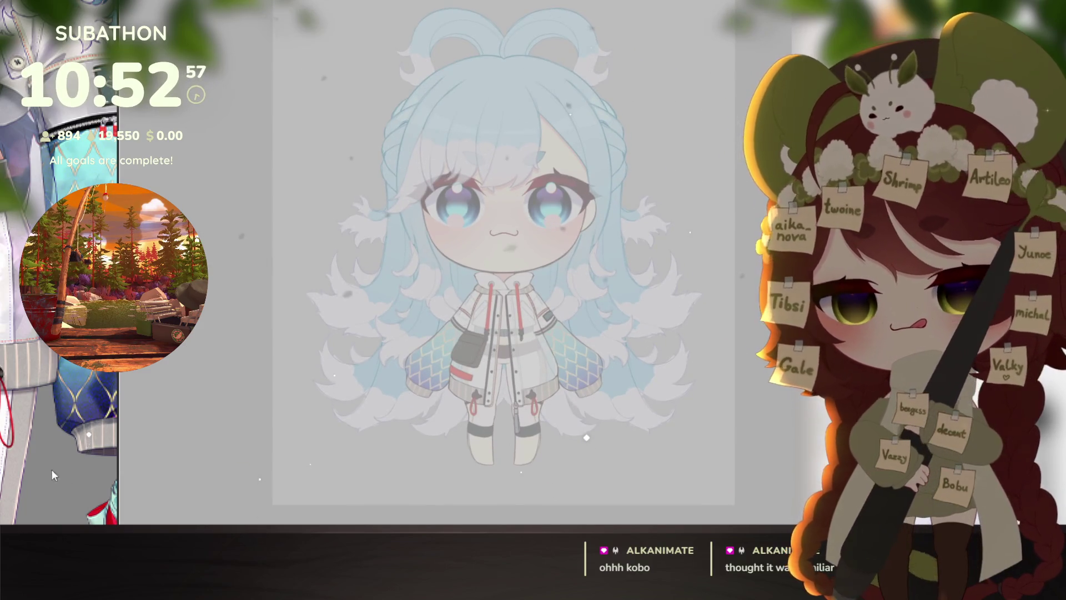
Step: Zoom in on the faded feet and sketch a curve across each boot's toe
scroll(53, 475, "down", 5)
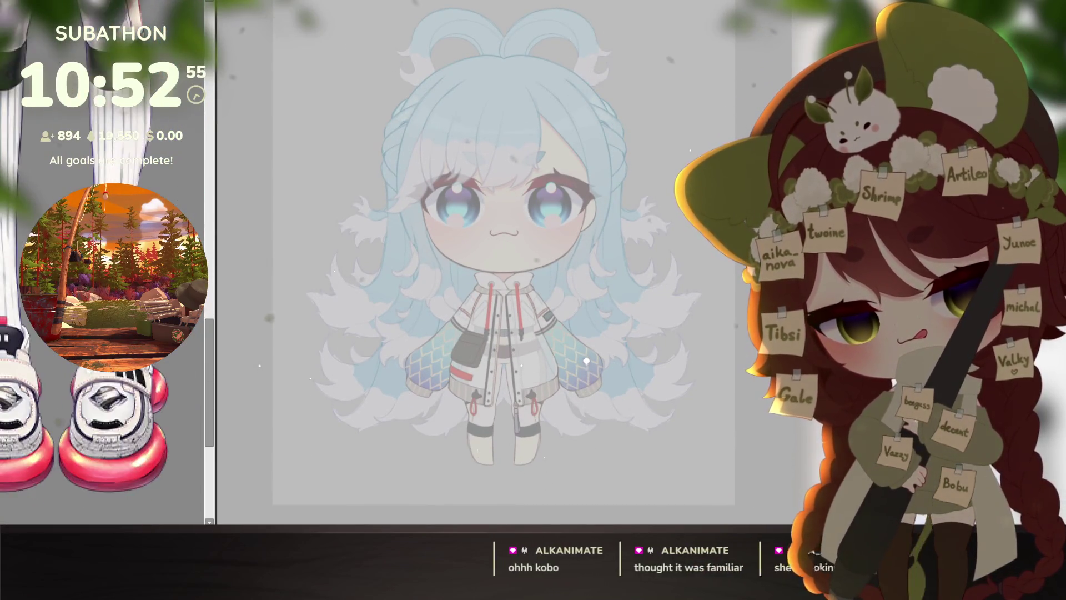
scroll(62, 439, "down", 5)
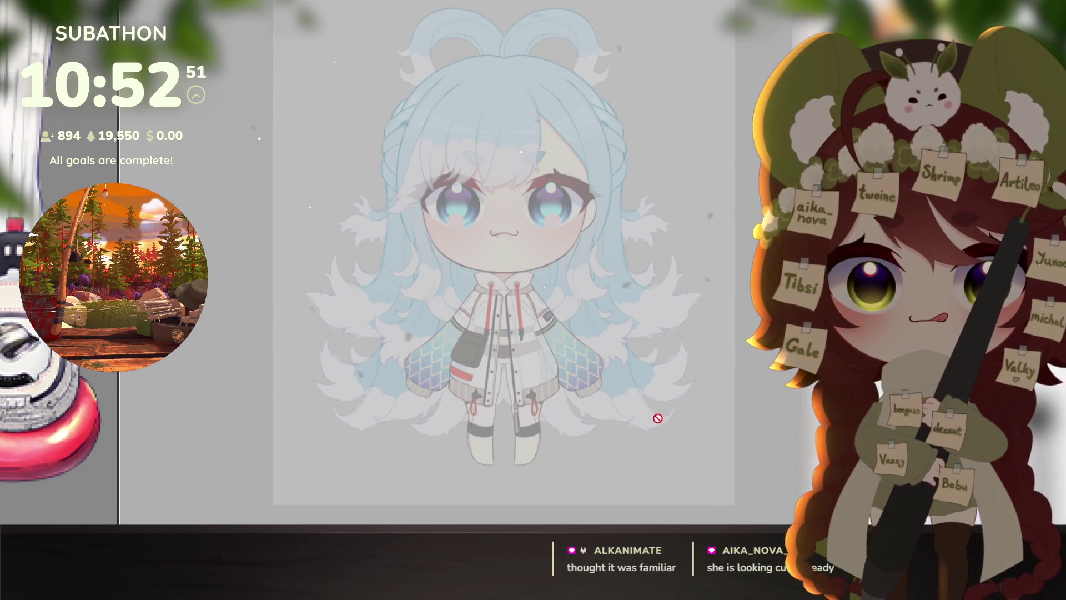
scroll(537, 440, "up", 3)
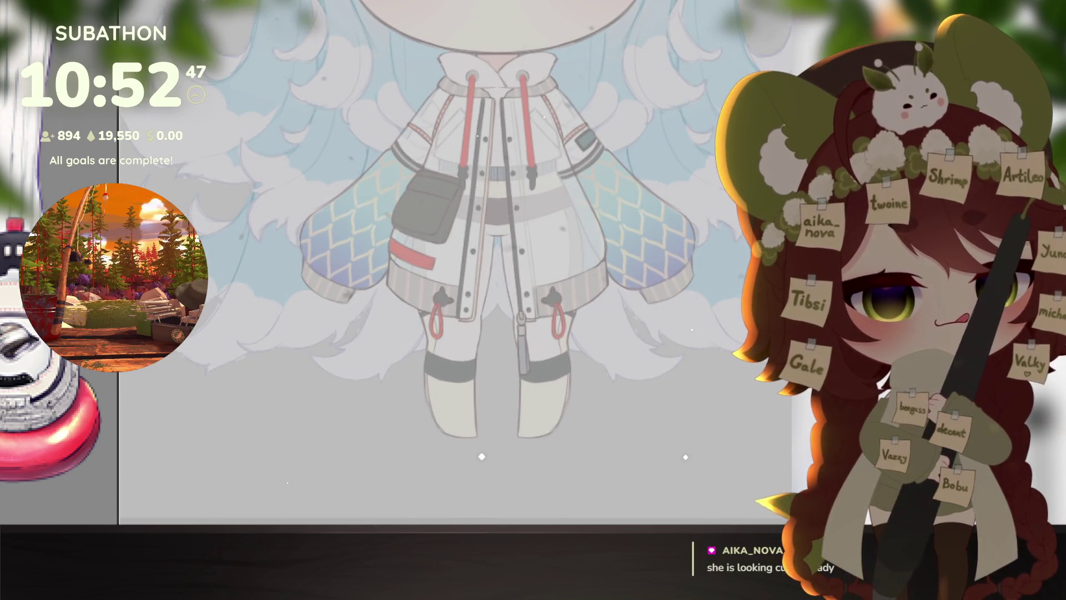
scroll(542, 395, "up", 2)
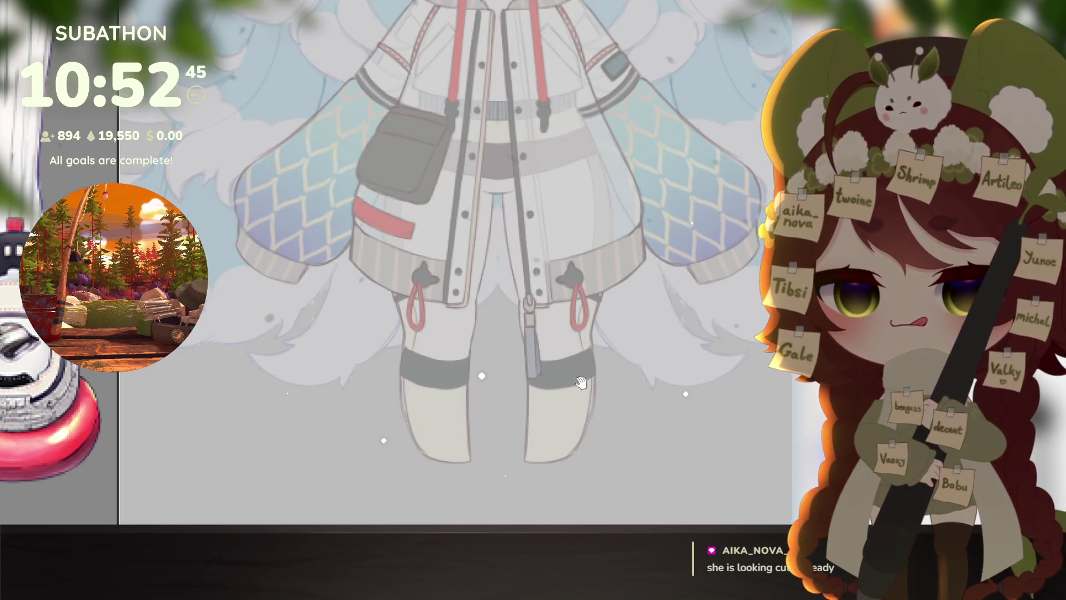
scroll(580, 382, "up", 3)
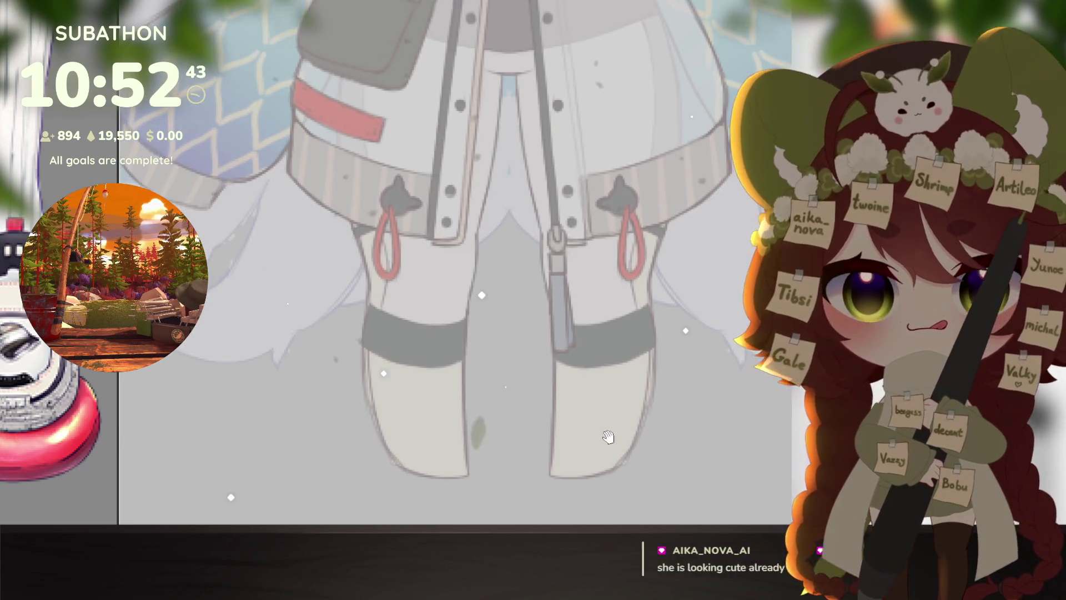
left_click_drag(608, 437, 627, 430)
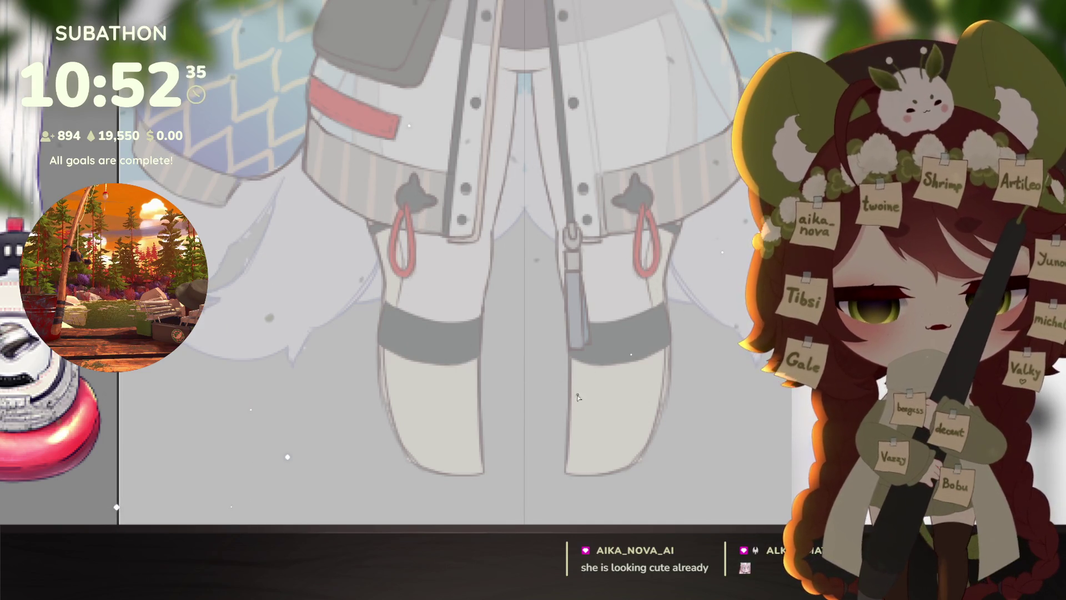
left_click_drag(564, 414, 637, 412)
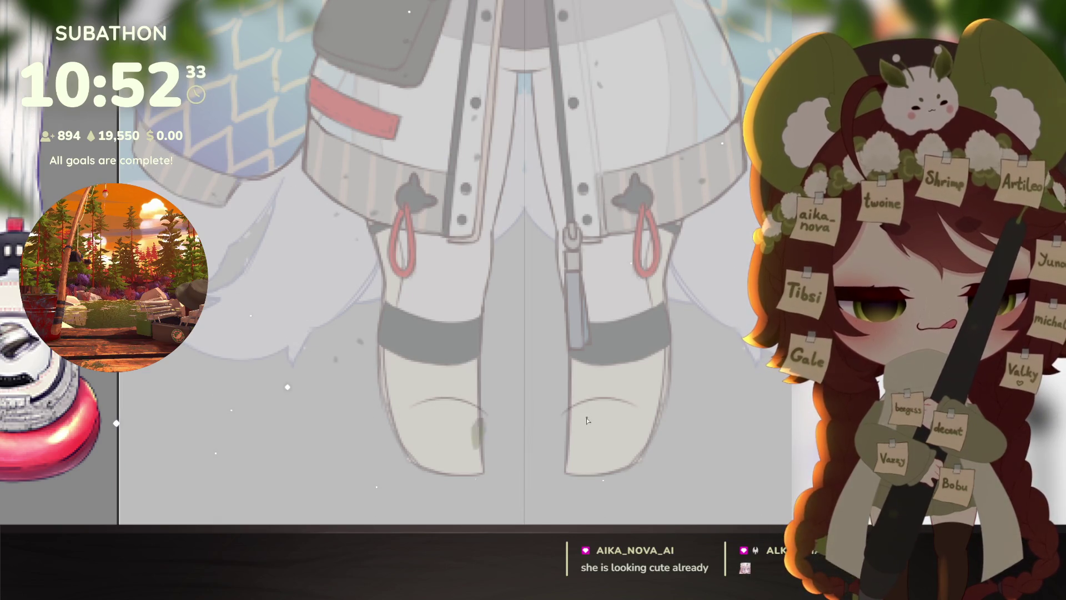
Step: Redraw a single mirrored arc across each boot's toe, discarding the doubled and upper curves
key("ctrl+z")
left_click_drag(562, 415, 649, 424)
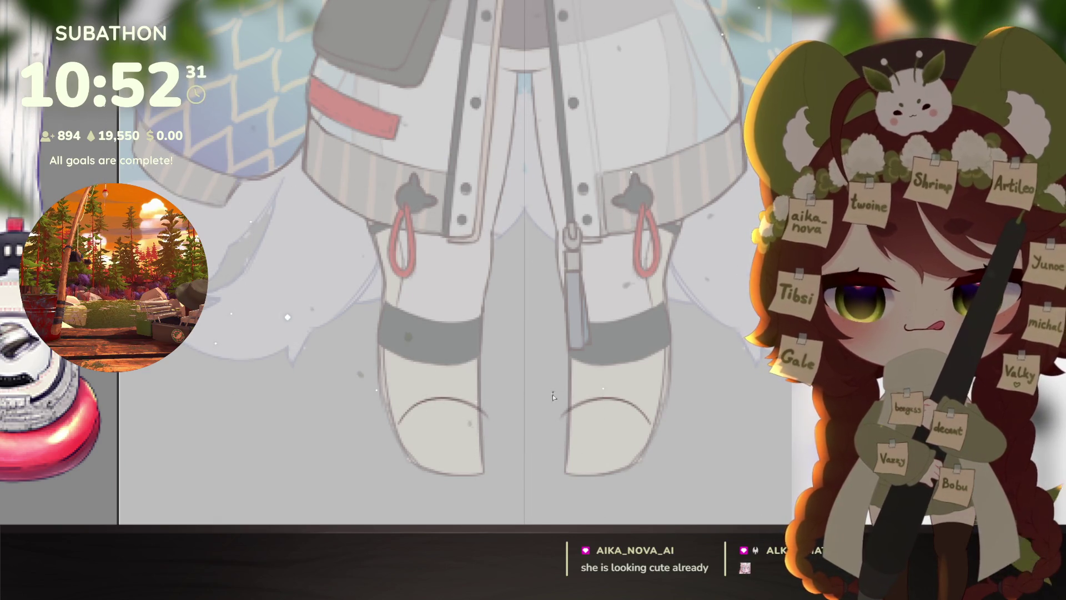
mouse_move(564, 382)
left_mouse_down()
mouse_move(562, 403)
mouse_move(595, 371)
mouse_move(623, 371)
left_mouse_up()
key("ctrl+z")
key("ctrl+z")
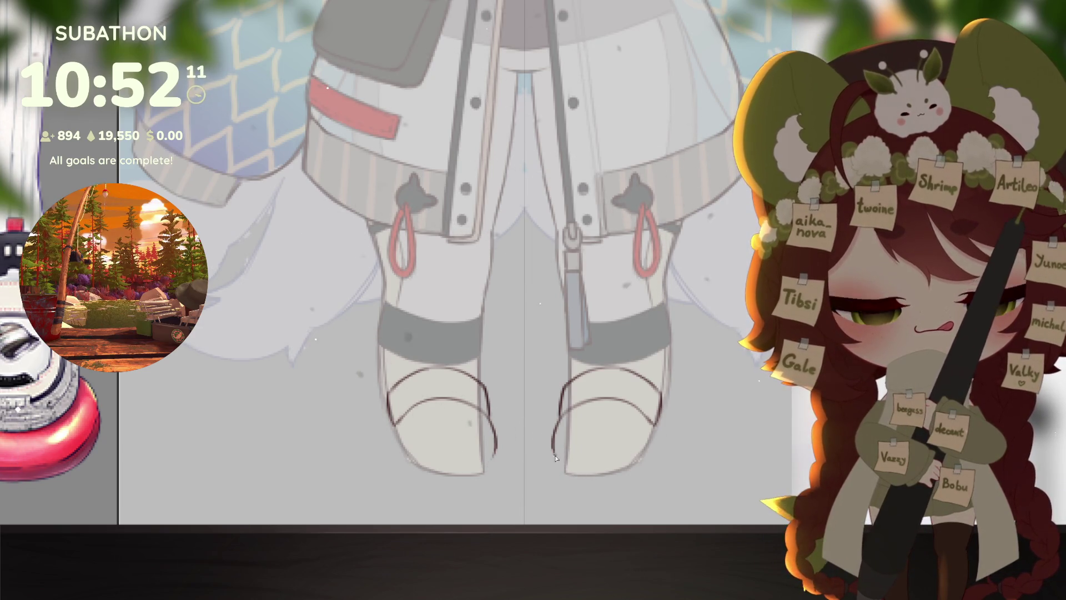
Step: Darken each foot's bottom outline and draw a curve under each ankle loop
left_click_drag(560, 462, 576, 468)
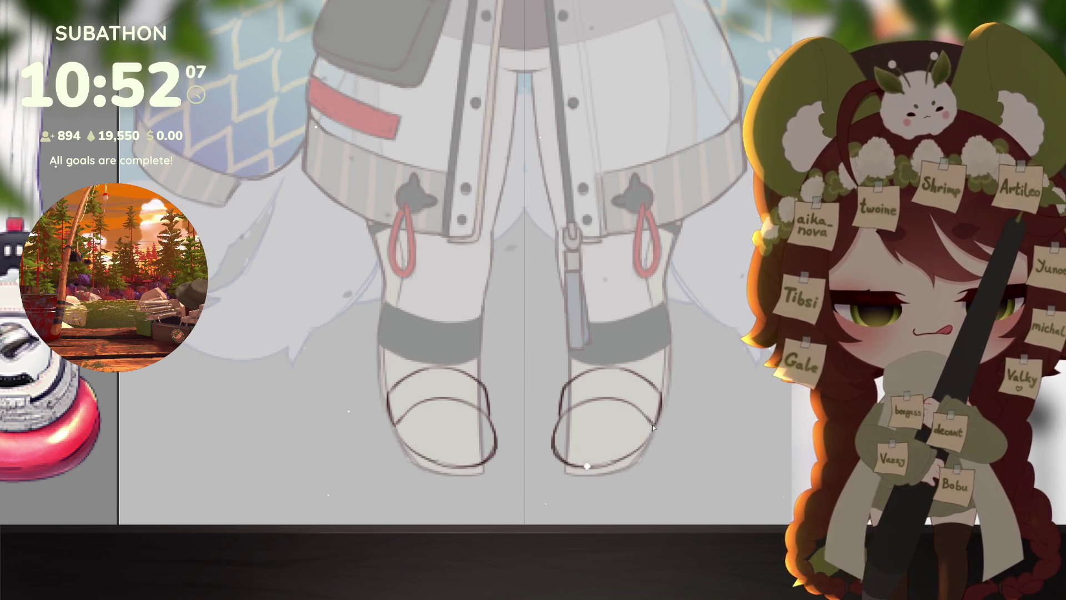
left_click_drag(631, 469, 633, 439)
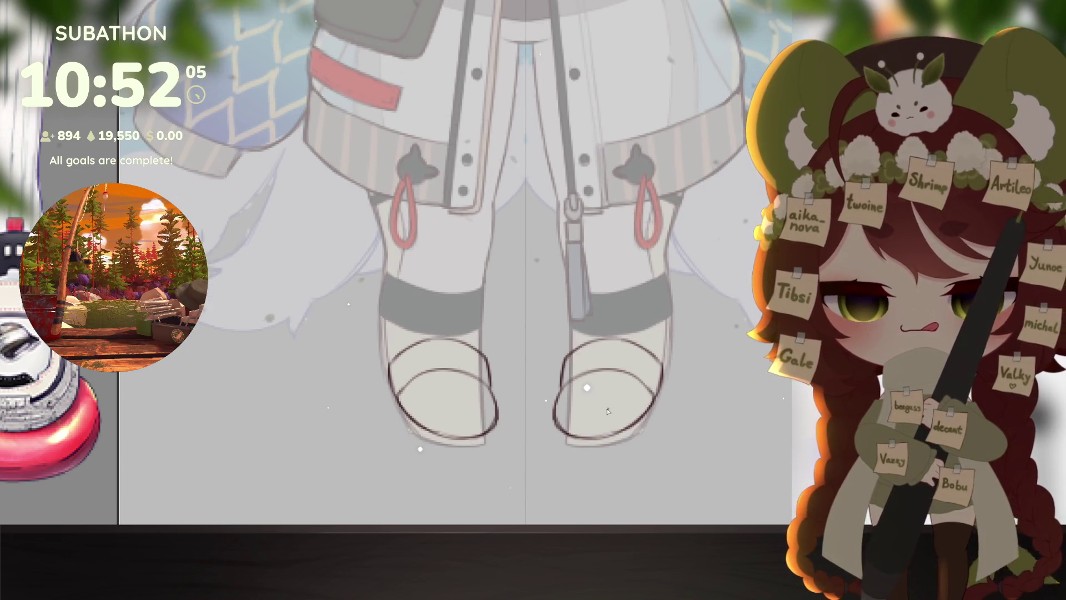
mouse_move(555, 411)
left_mouse_down()
mouse_move(541, 430)
mouse_move(563, 457)
mouse_move(550, 453)
mouse_move(608, 467)
left_mouse_up()
Step: Replace the ankle curves with shorter ones and close the side of each lower shoe oval
key("ctrl+z")
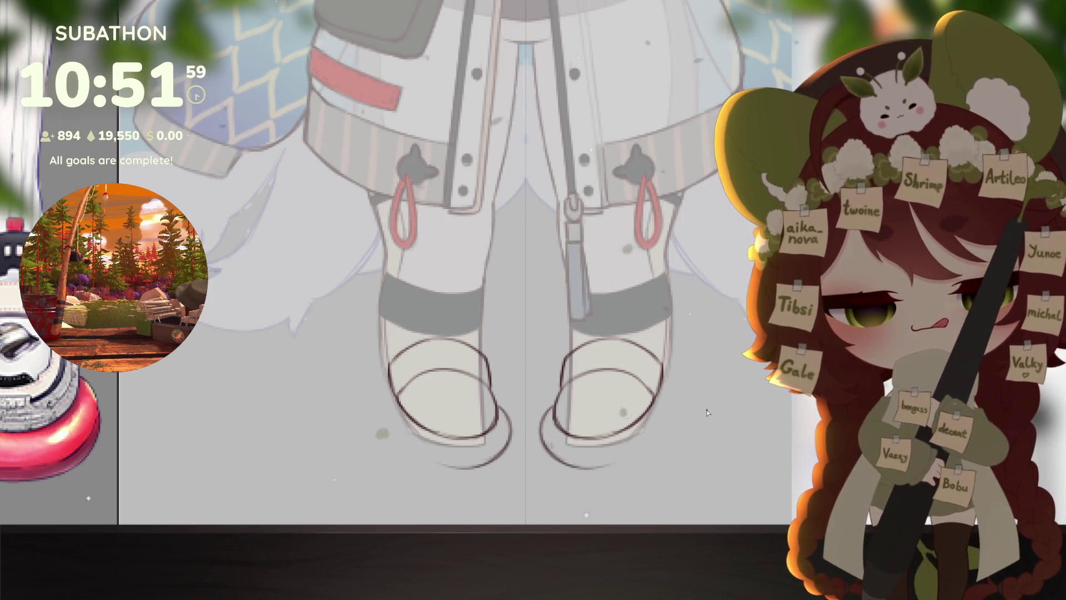
key("ctrl+z")
left_click_drag(541, 428, 574, 462)
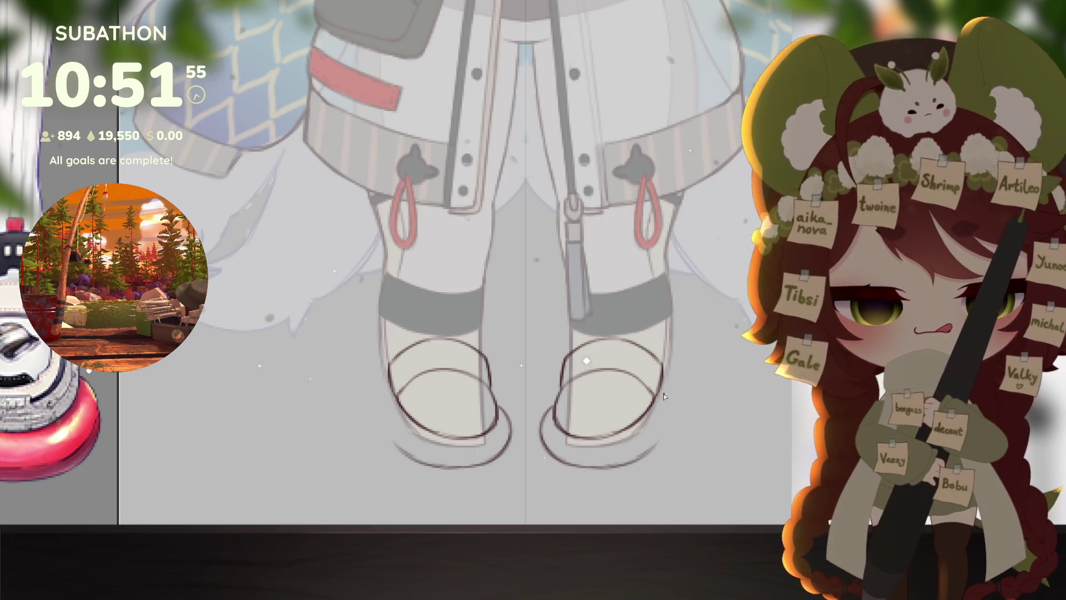
left_click_drag(664, 391, 660, 418)
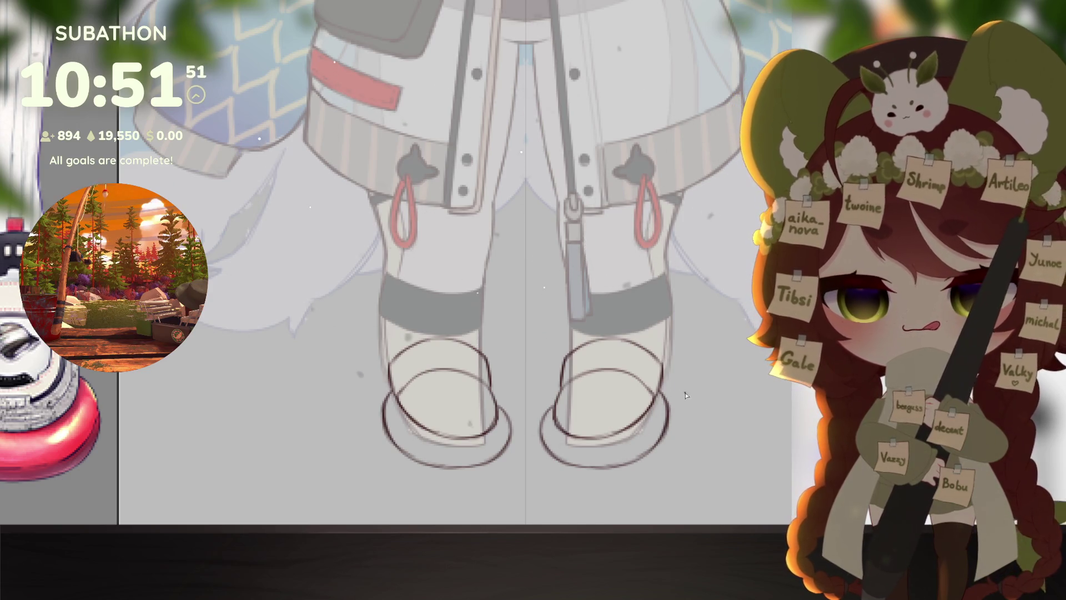
left_click_drag(668, 368, 675, 398)
key("ctrl+z")
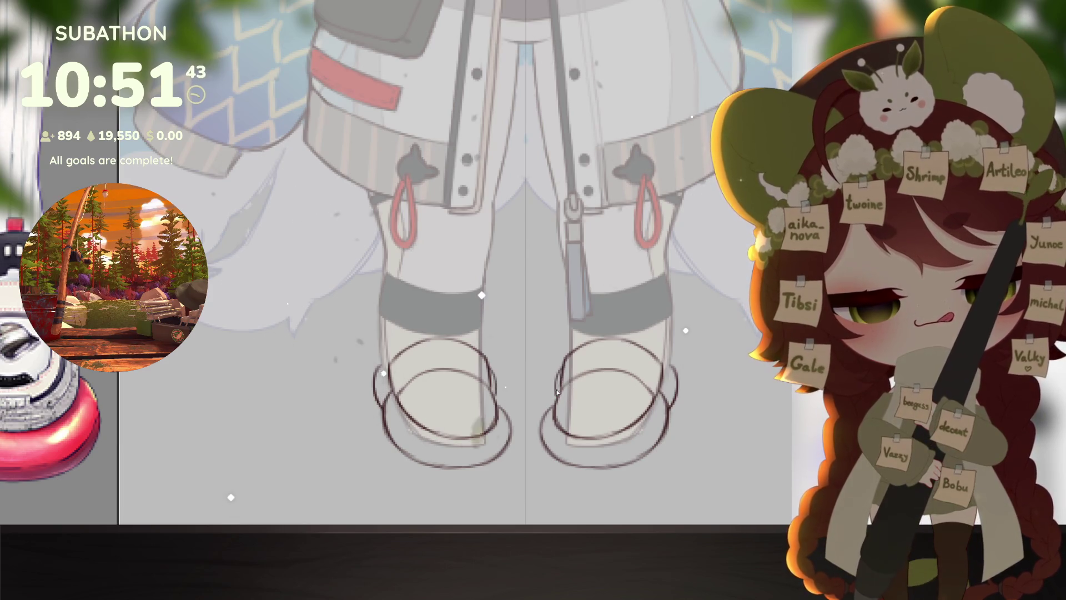
Step: Strengthen the inner edge of each shoe oval and add a small notch to each sole
left_click_drag(555, 383, 560, 373)
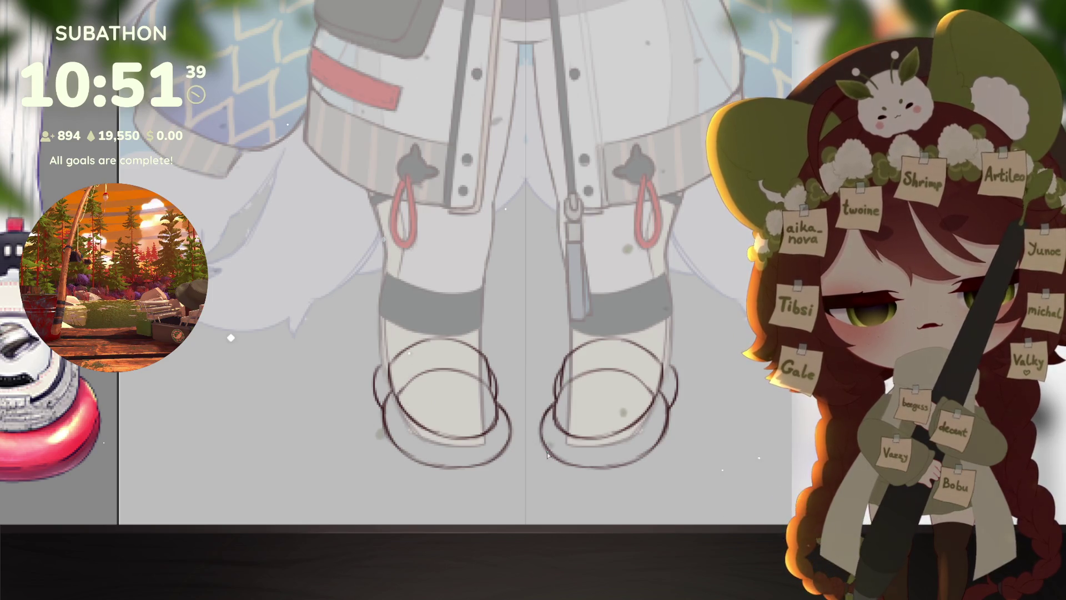
scroll(661, 431, "up", 1)
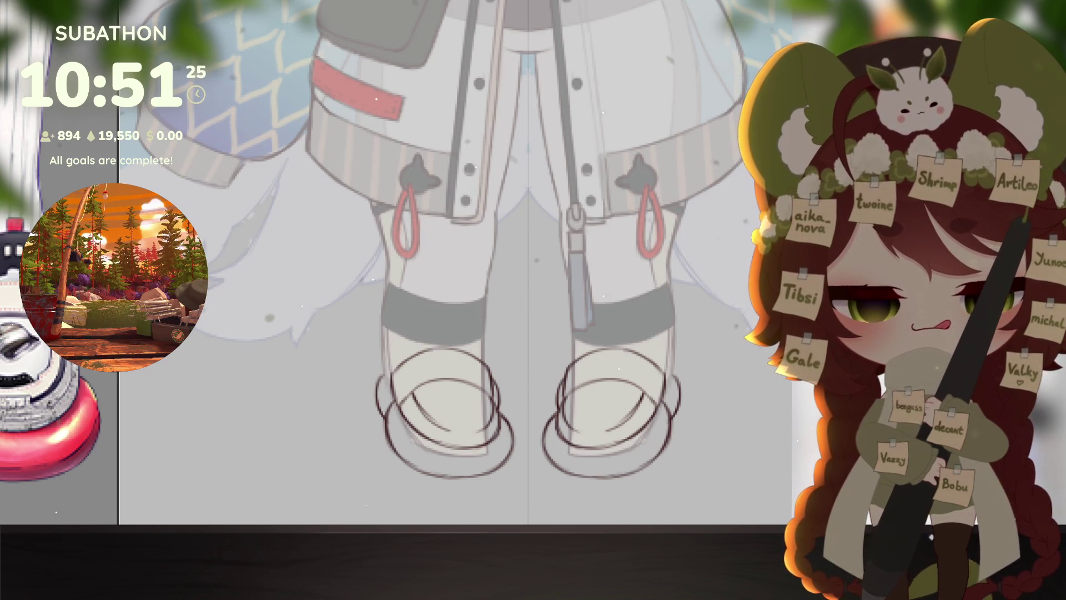
left_click_drag(590, 429, 608, 432)
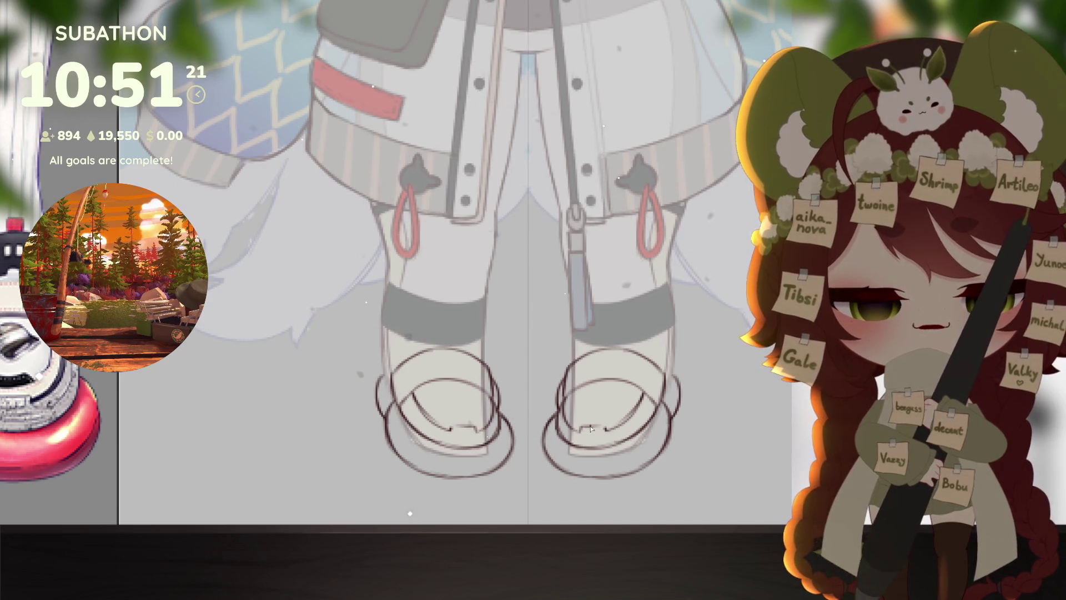
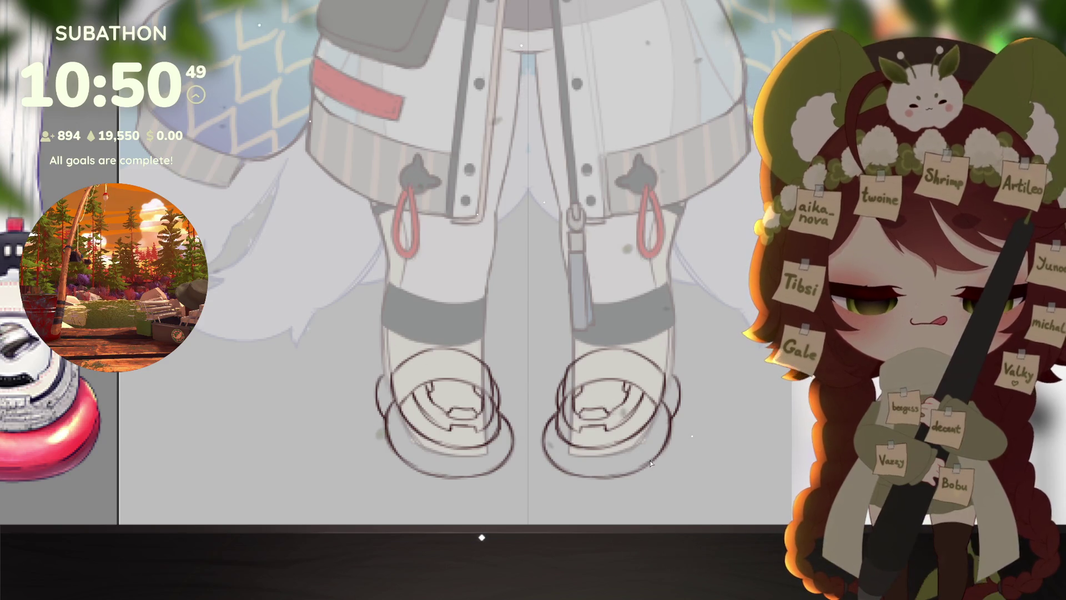
Step: With the canvas tilted, sketch mirrored loose oval soles around both shoes, then restore upright rotation
scroll(641, 444, "down", 5)
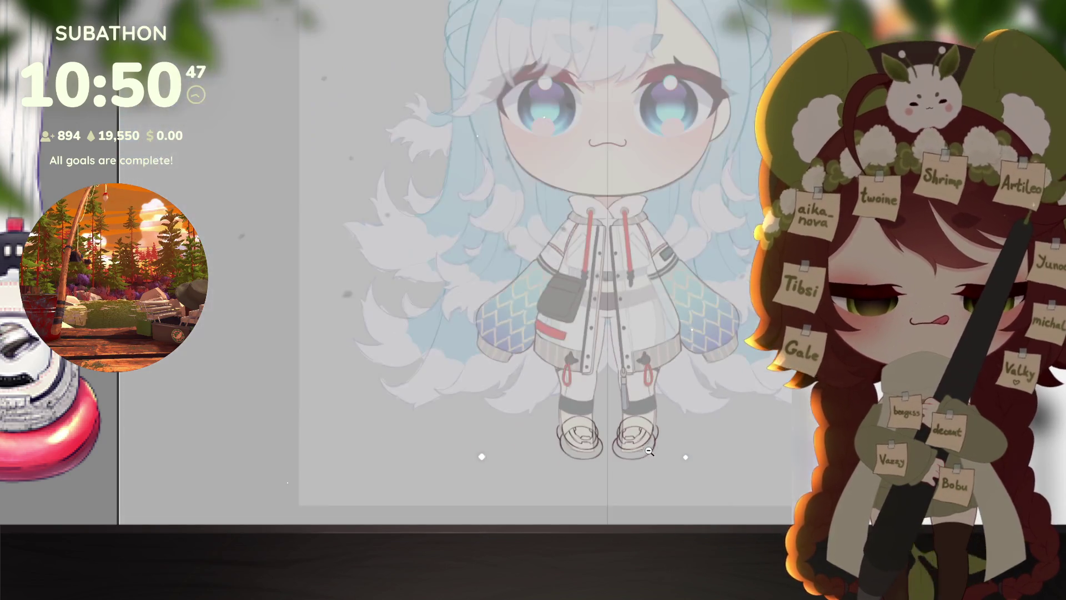
scroll(653, 444, "up", 5)
left_click_drag(653, 444, 463, 375)
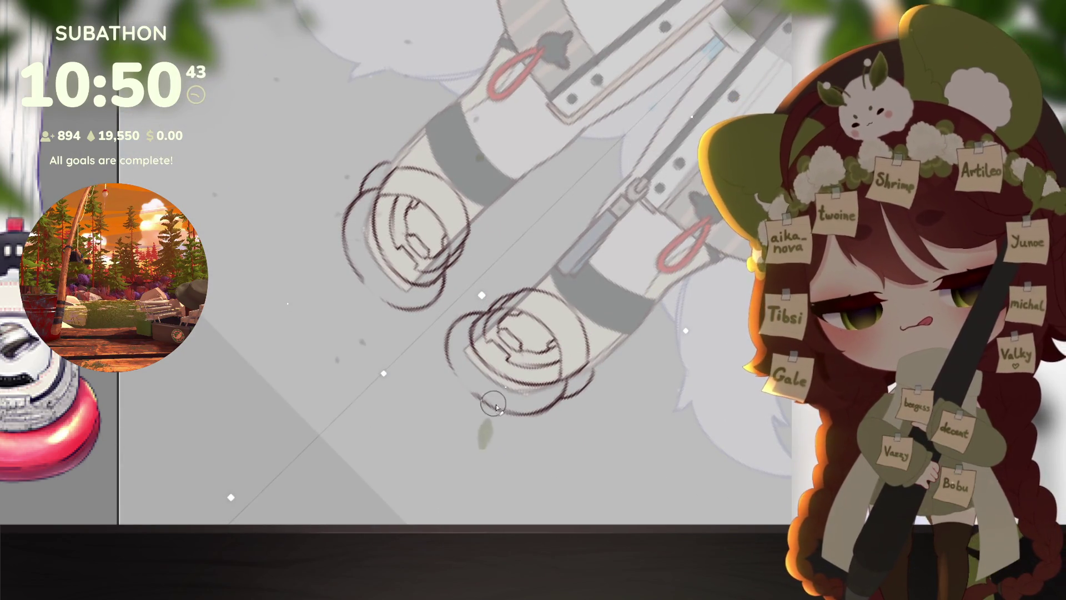
mouse_move(472, 322)
left_mouse_down()
mouse_move(449, 360)
mouse_move(458, 388)
mouse_move(493, 407)
left_mouse_up()
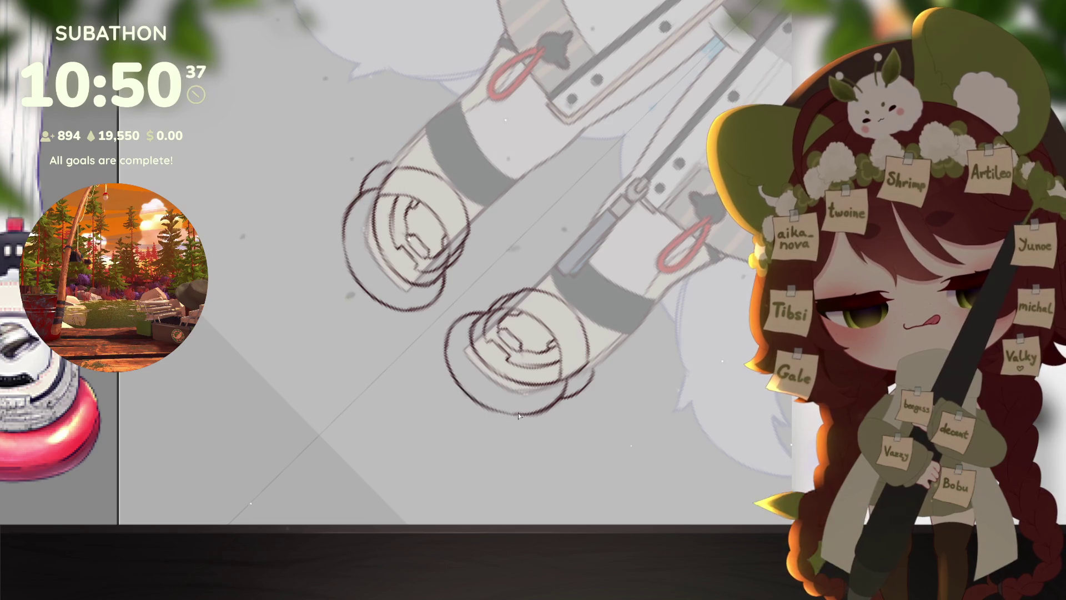
key("5")
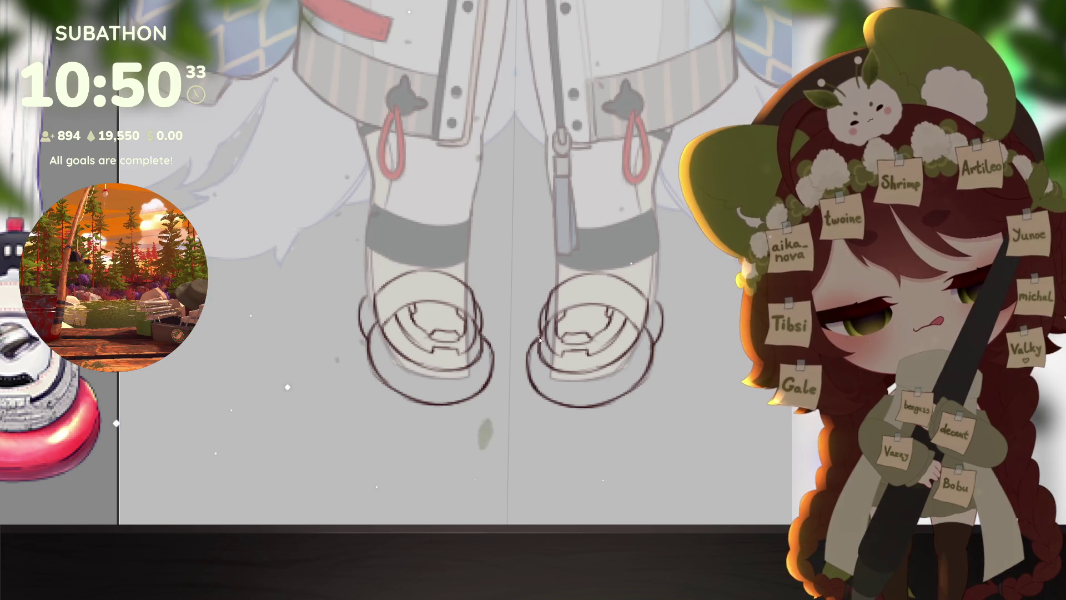
scroll(705, 392, "down", 5)
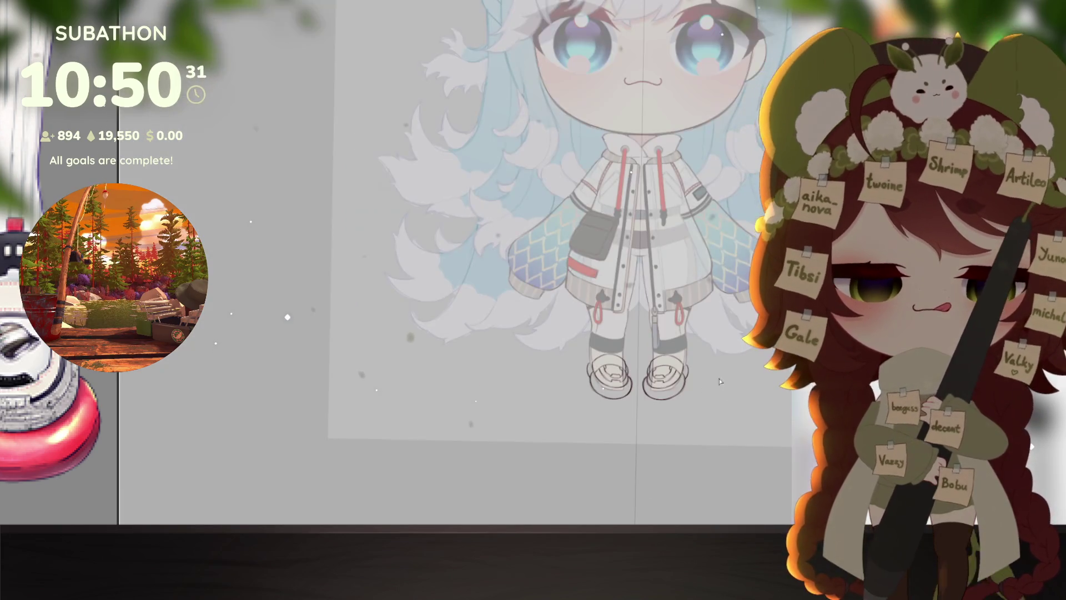
scroll(720, 382, "up", 4)
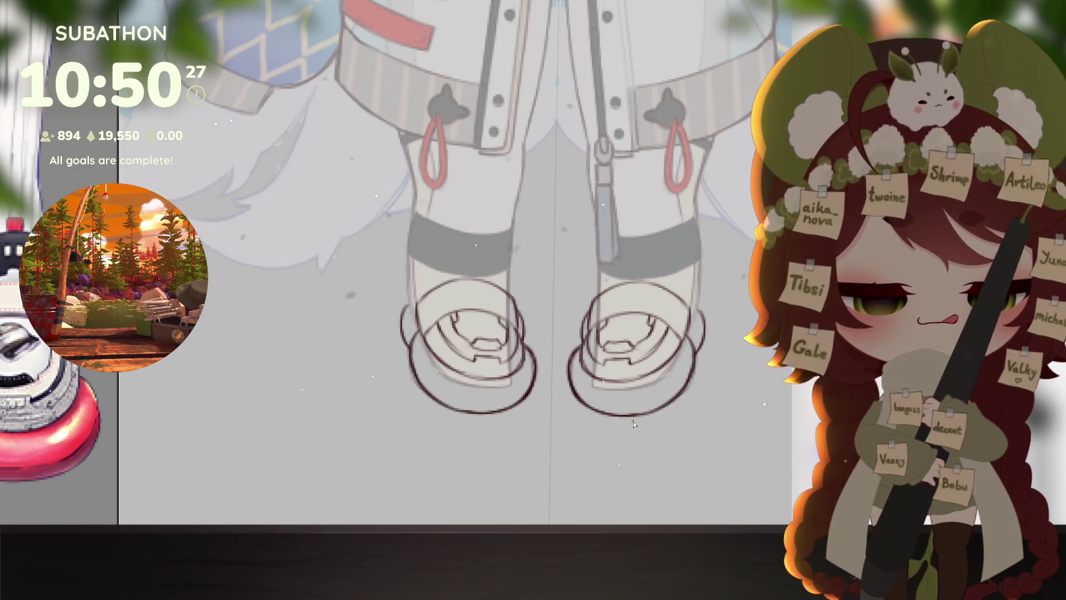
scroll(644, 424, "down", 5)
scroll(669, 417, "up", 3)
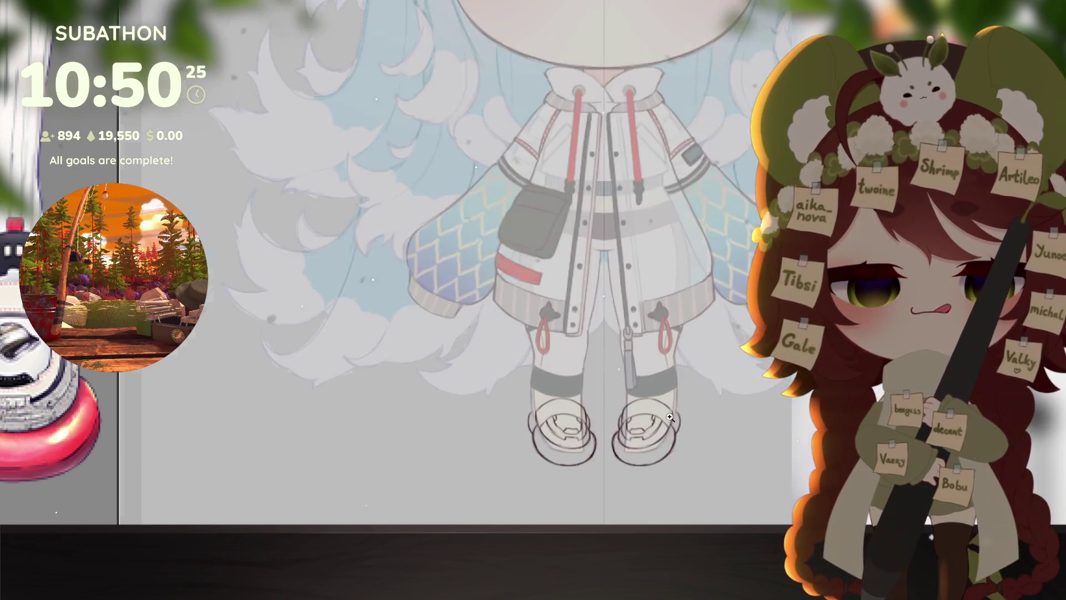
scroll(670, 417, "up", 1)
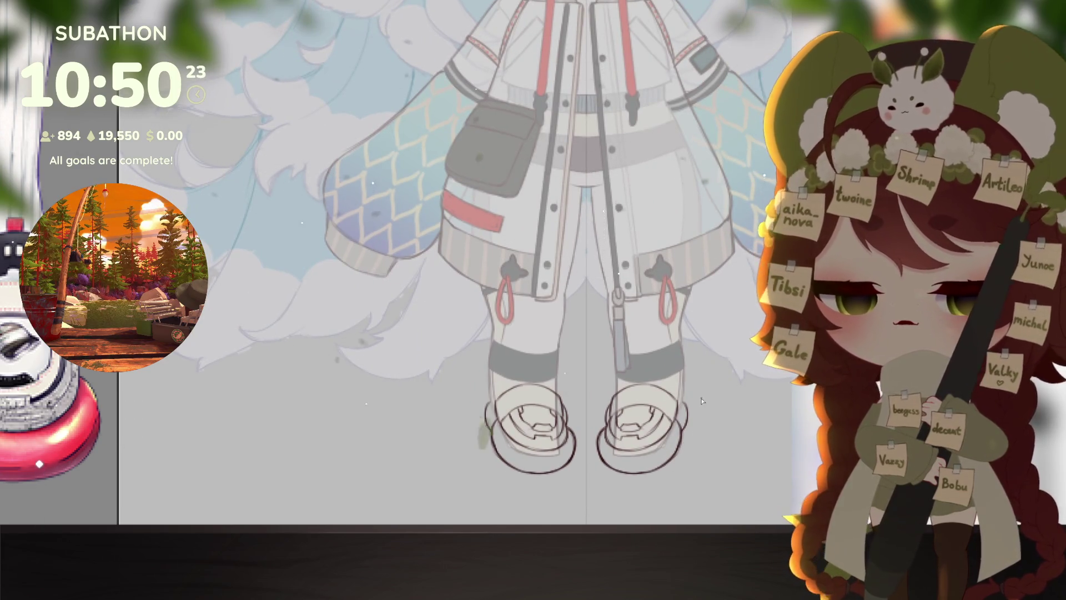
scroll(654, 461, "up", 2)
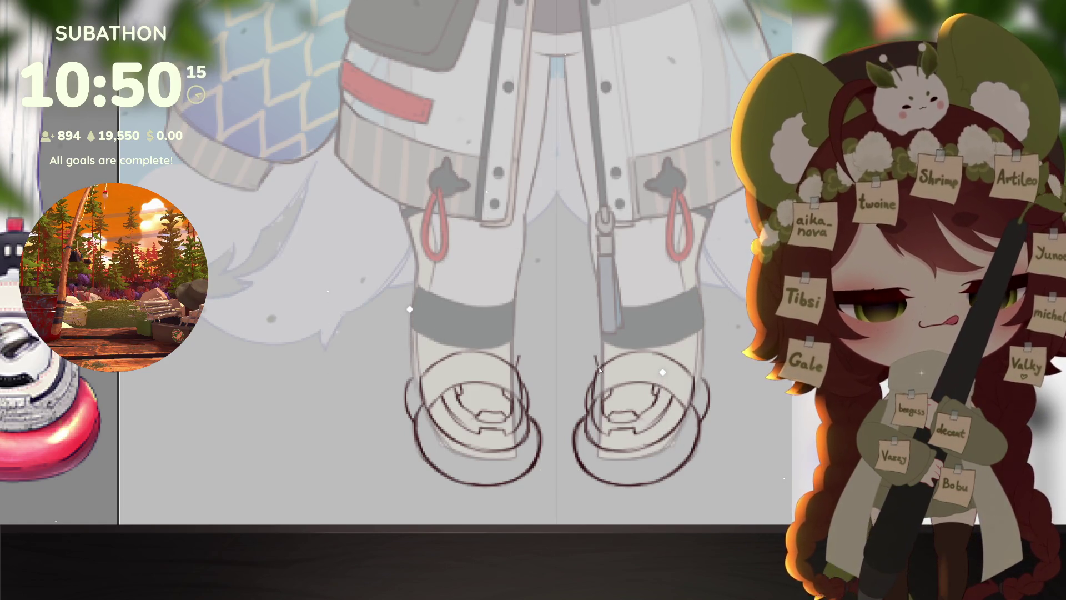
Step: Draw mirrored hook-shaped strap strokes over the tops of both sandals
left_click_drag(597, 362, 617, 348)
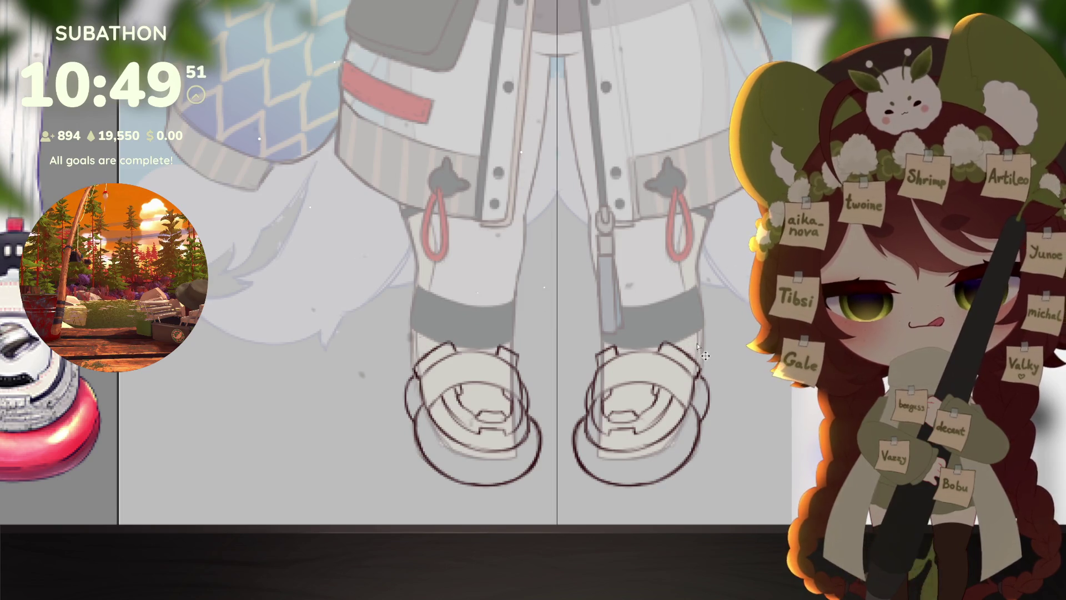
scroll(691, 346, "down", 3)
scroll(692, 345, "up", 2)
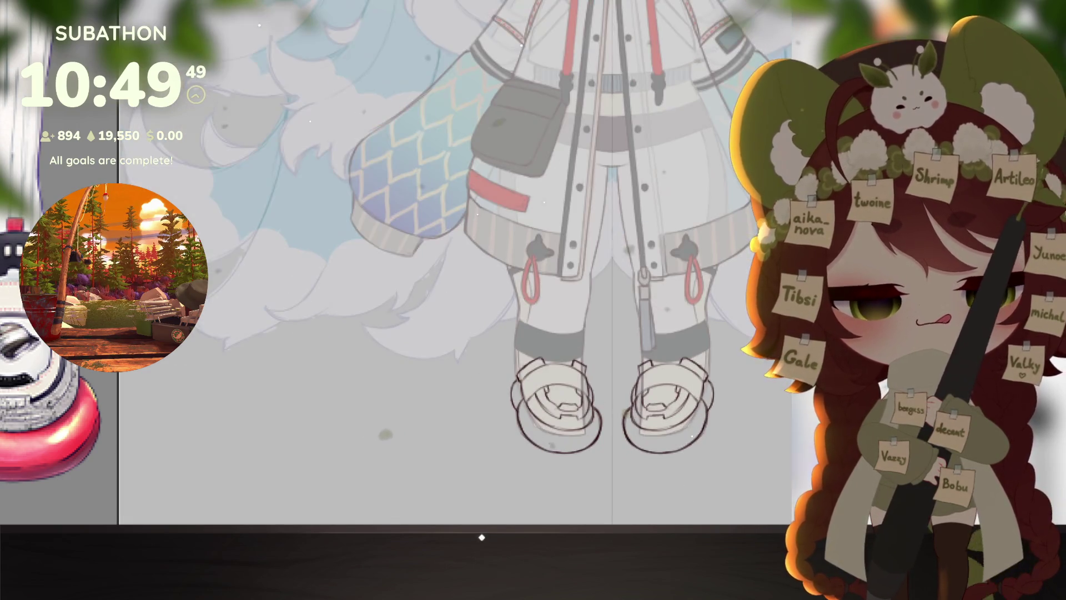
key("ctrl+t")
Step: Move the sandal line art slightly lower
left_click_drag(680, 392, 682, 409)
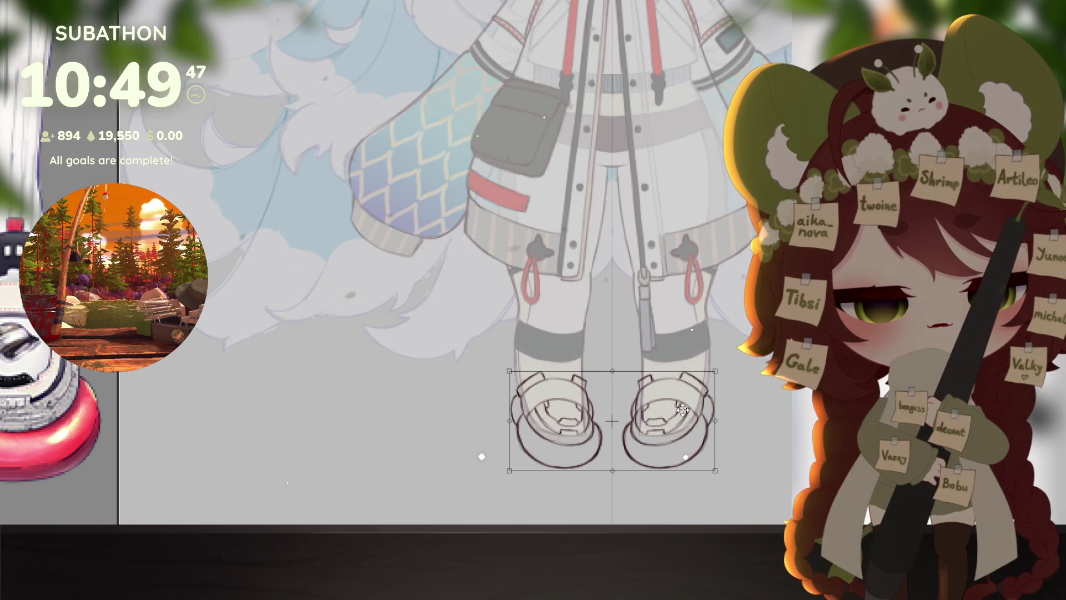
key("Return")
scroll(732, 426, "down", 3)
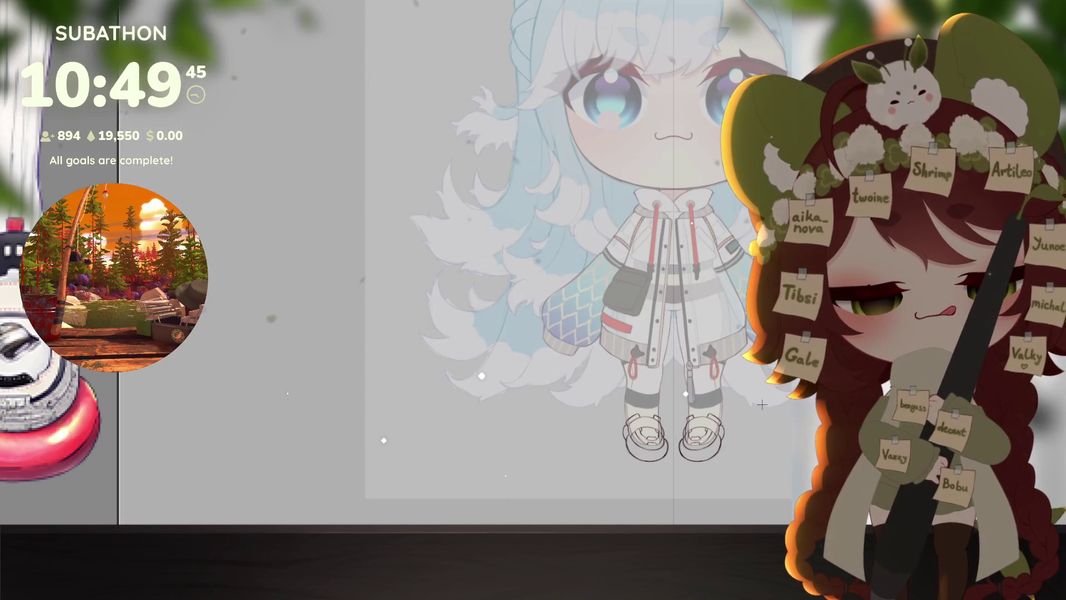
scroll(732, 426, "up", 4)
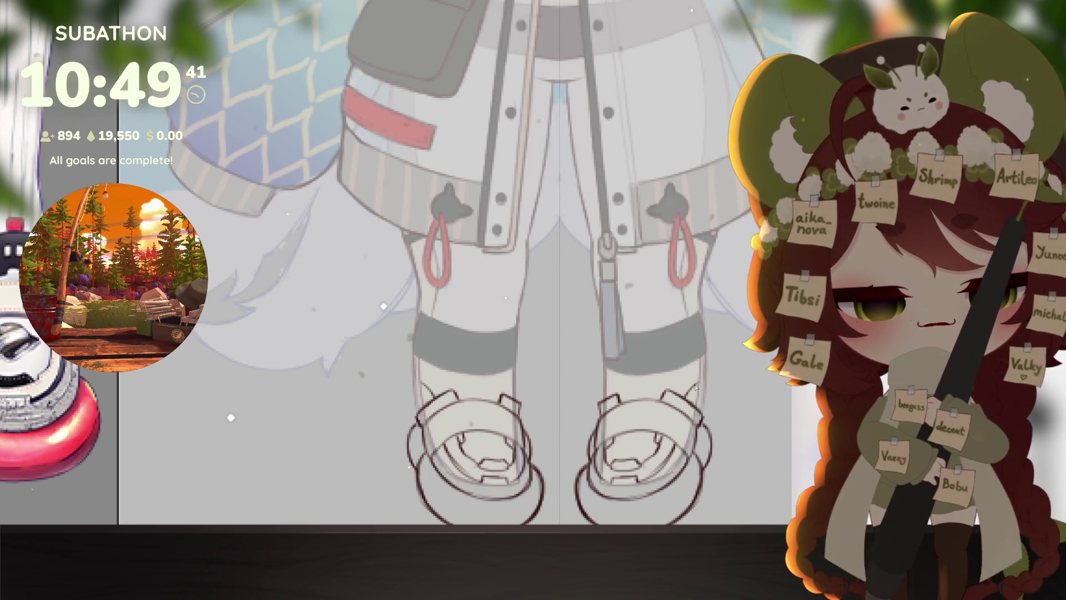
Step: Draw straps rising up the sandal sides with looping hooks, trimming their upper ends
left_click_drag(688, 395, 710, 359)
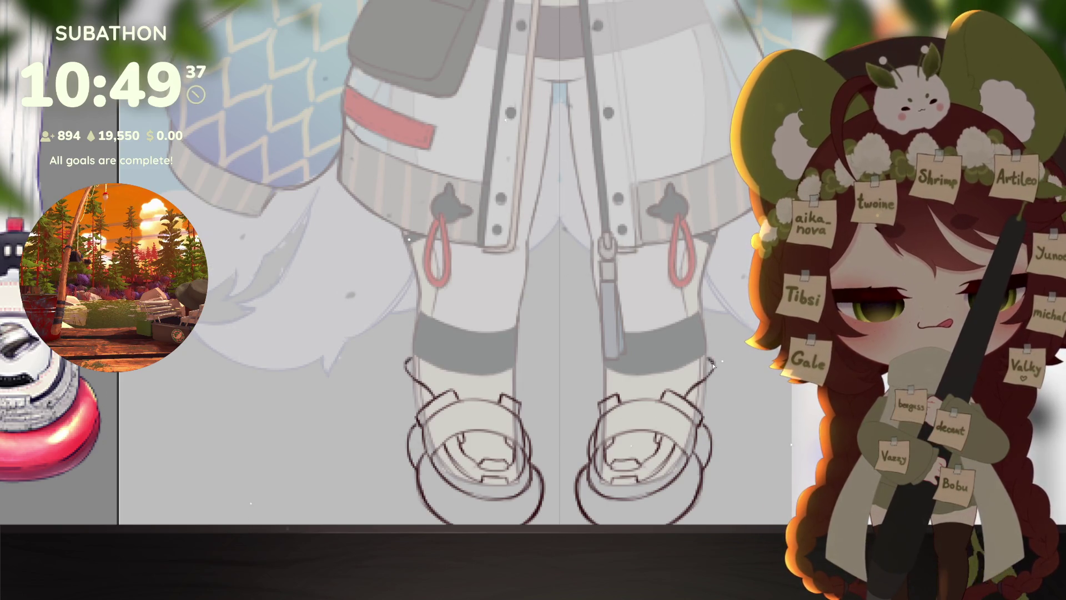
scroll(708, 352, "down", 1)
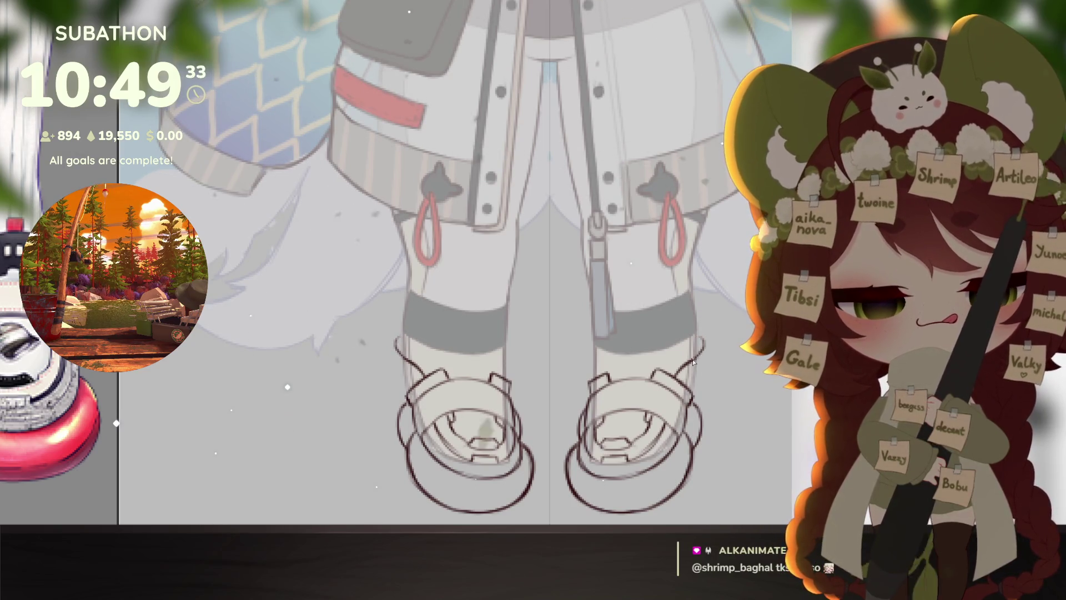
key("e")
mouse_move(706, 340)
left_mouse_down()
mouse_move(702, 350)
mouse_move(700, 341)
left_mouse_up()
key("b")
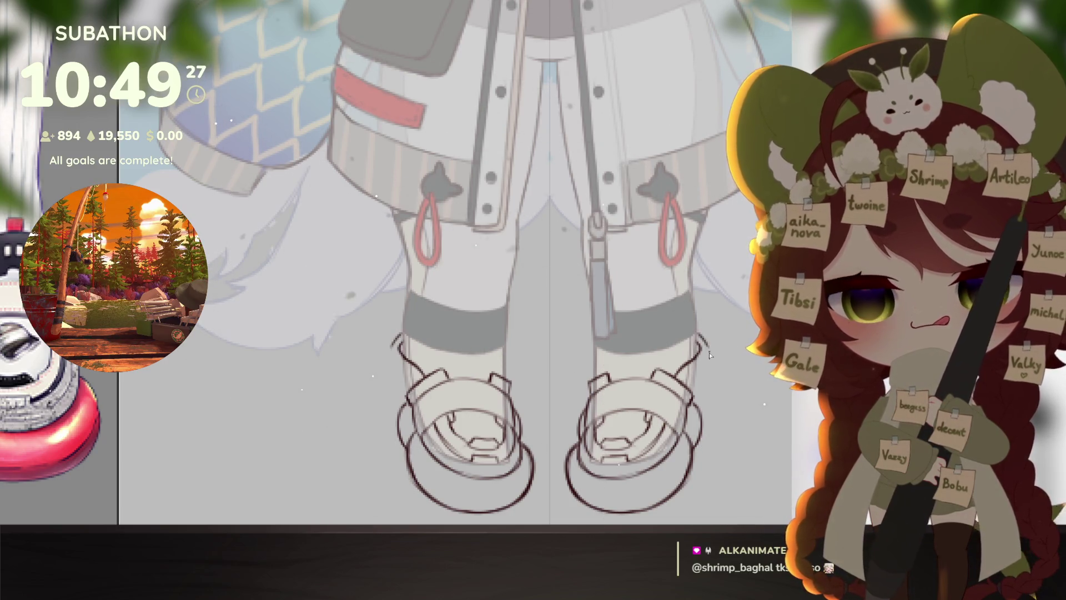
left_click_drag(701, 340, 695, 368)
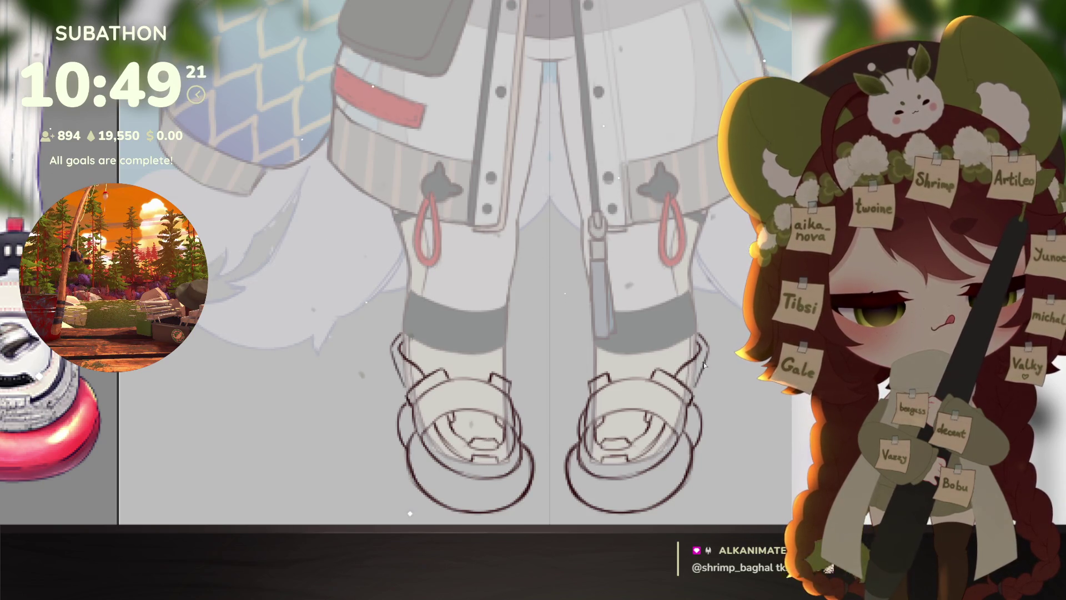
left_click_drag(691, 331, 707, 361)
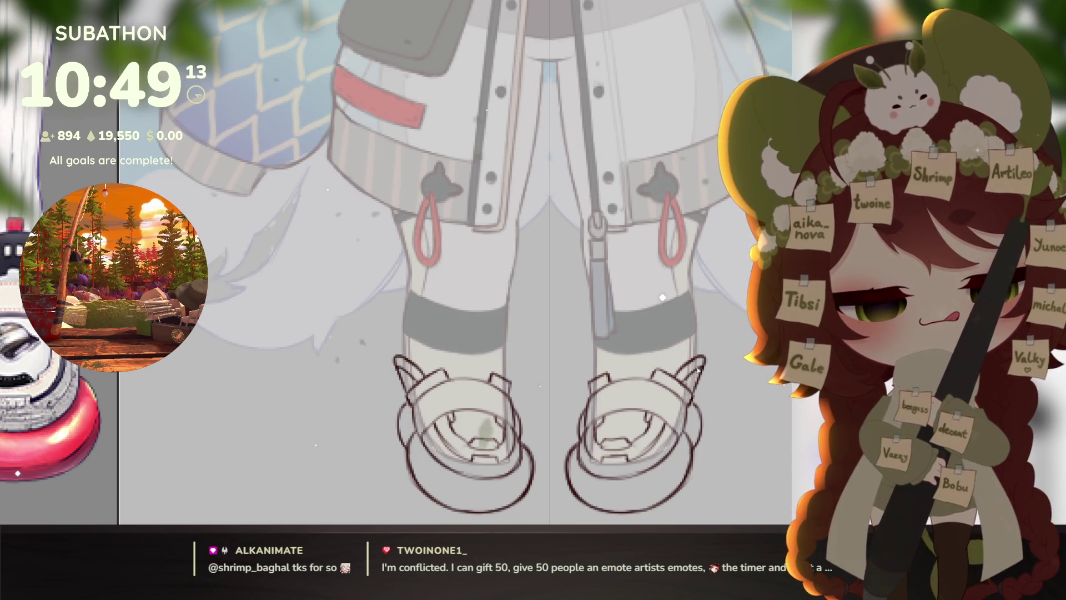
Step: Add short mirrored strap strokes and small tab shapes on top of both sandals
left_click_drag(589, 384, 586, 364)
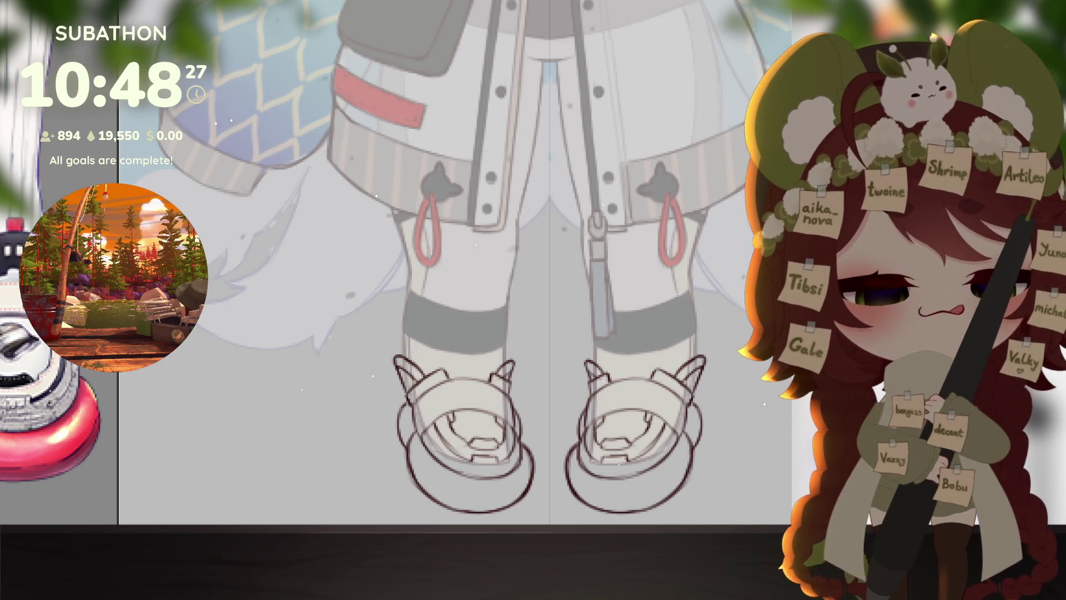
scroll(436, 257, "down", 1)
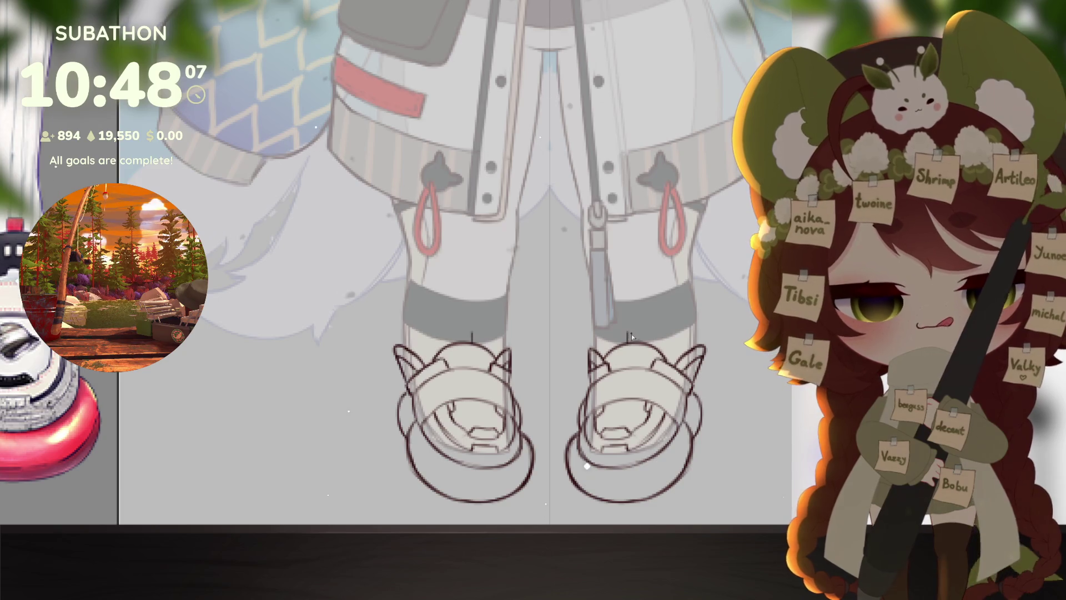
left_click_drag(628, 334, 642, 331)
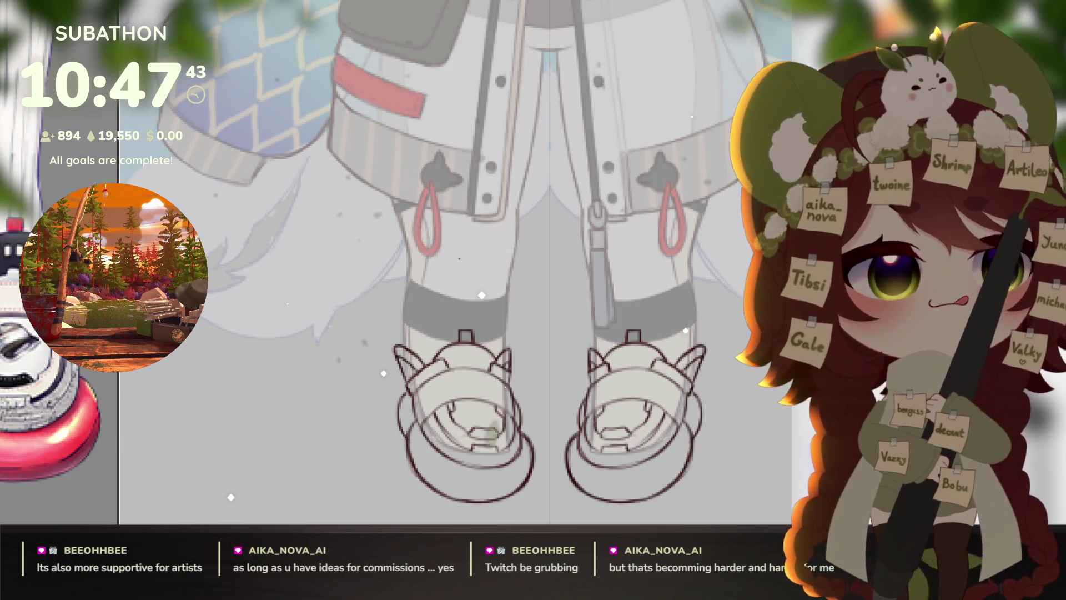
scroll(355, 250, "down", 1)
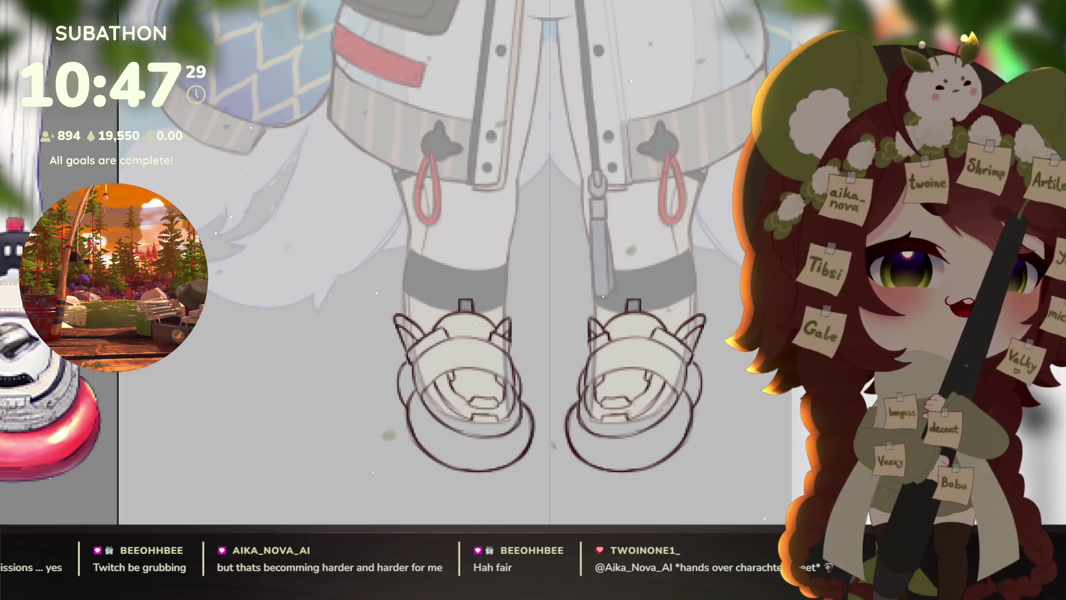
scroll(556, 261, "down", 5)
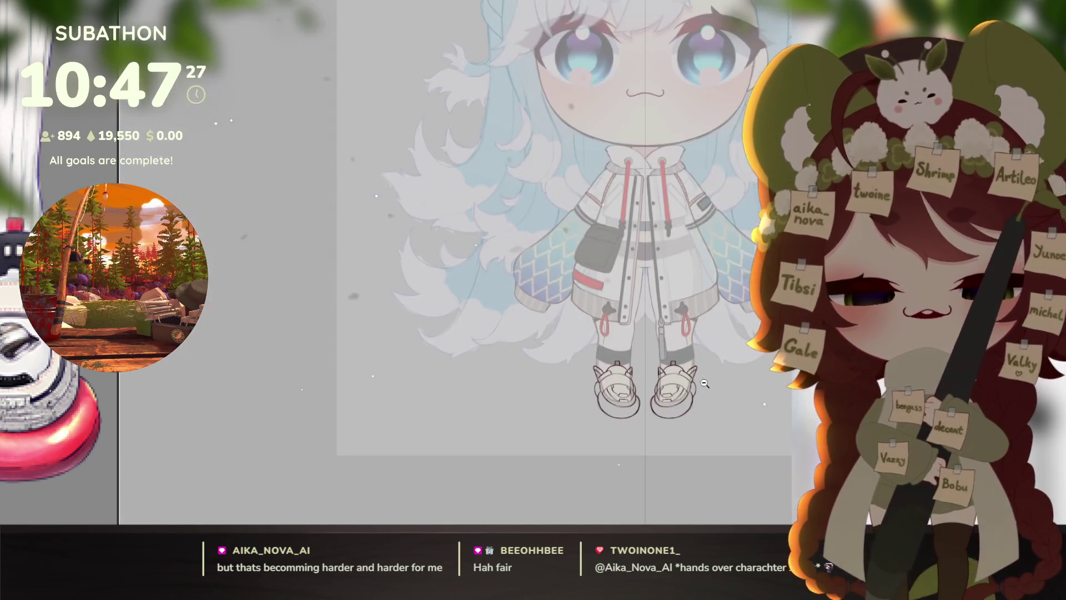
scroll(725, 339, "up", 5)
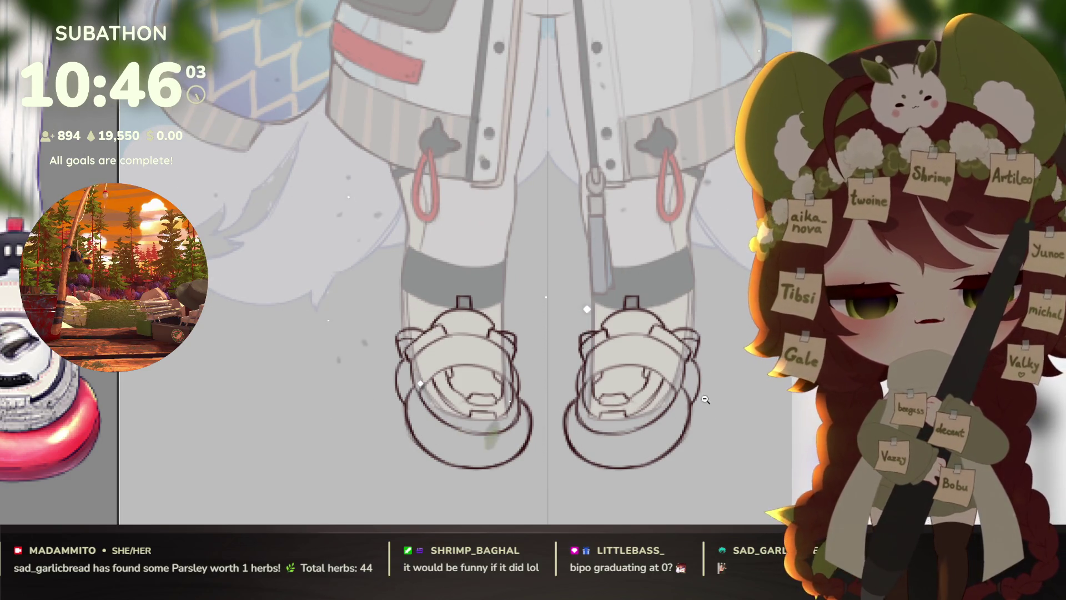
Step: Nudge both sandals slightly lower with a transform
scroll(705, 399, "down", 5)
scroll(418, 352, "up", 5)
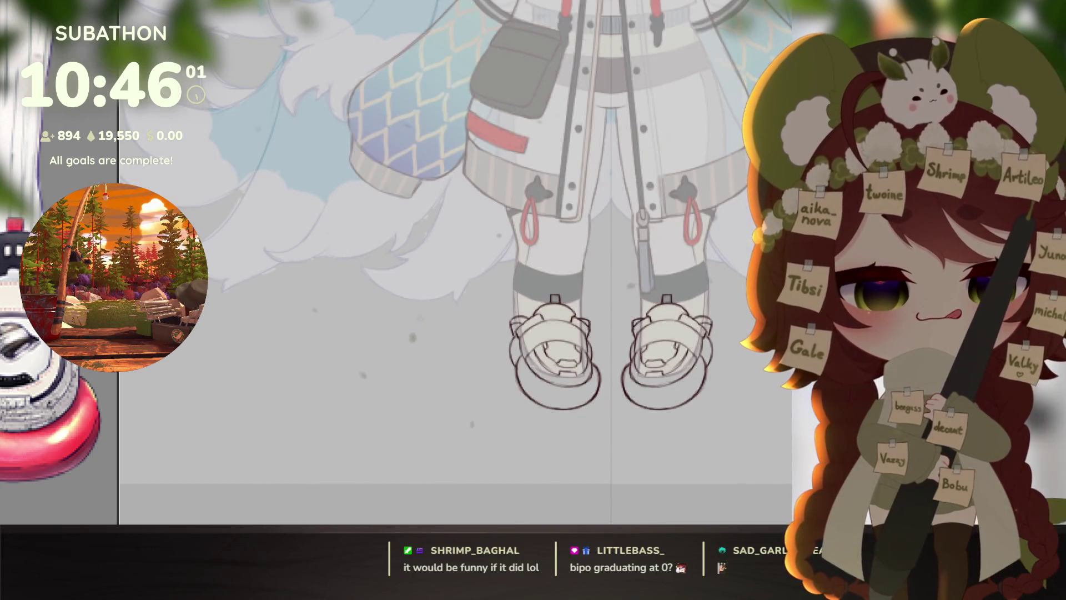
key("ctrl+t")
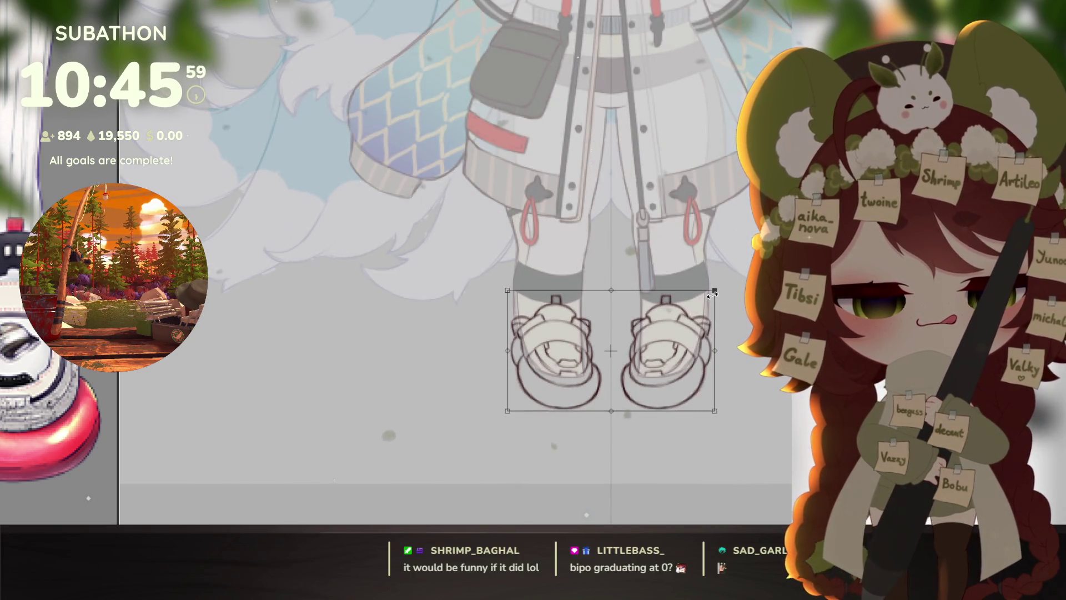
key("Return")
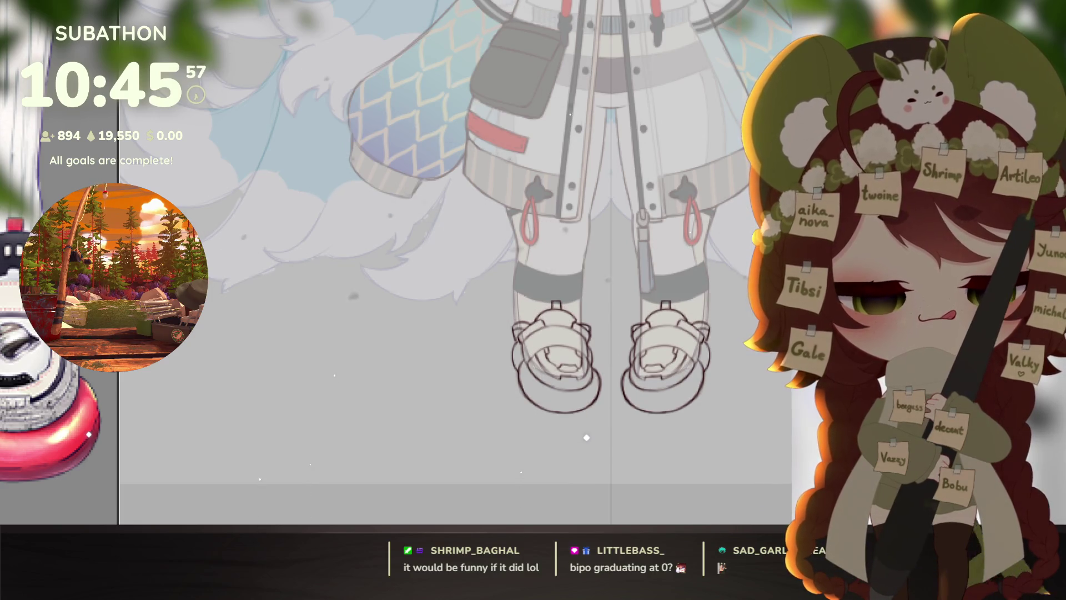
scroll(587, 438, "down", 5)
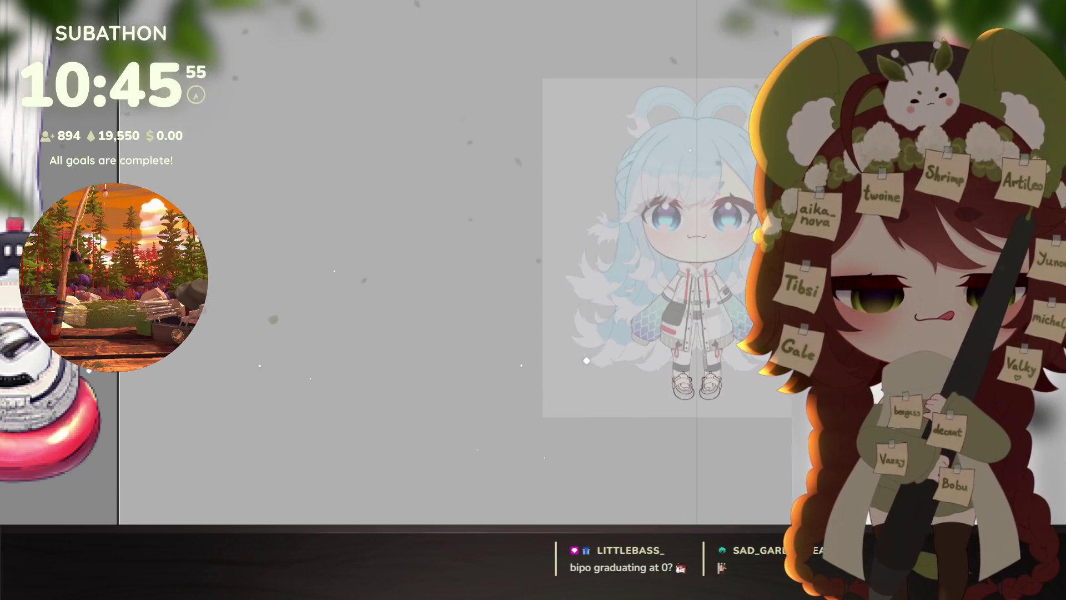
scroll(586, 341, "up", 5)
Step: Squash both sandals slightly shorter vertically
key("ctrl+t")
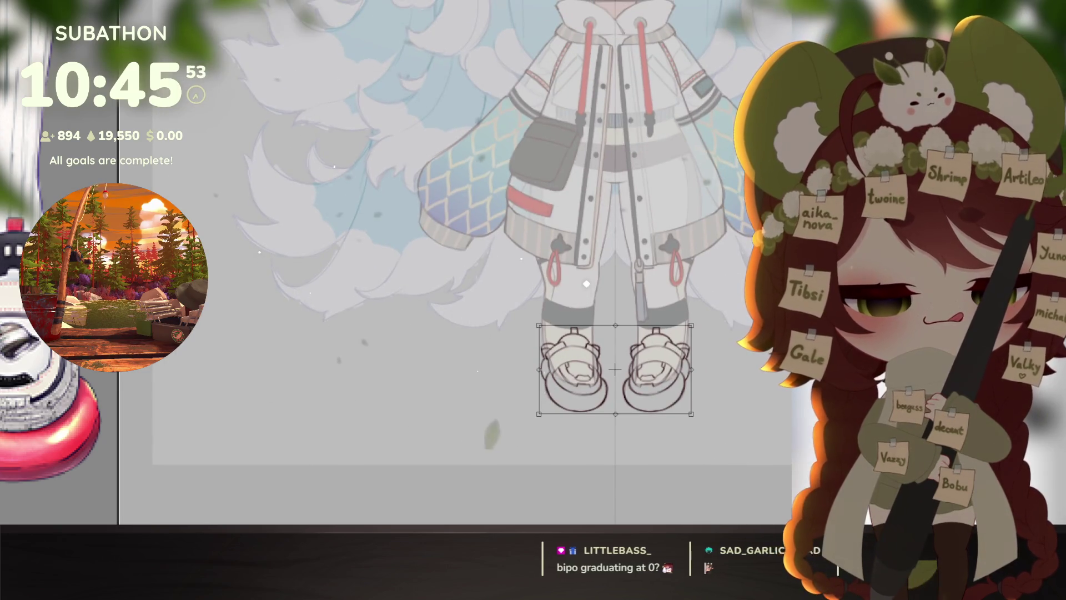
left_click_drag(612, 414, 616, 406)
key("Return")
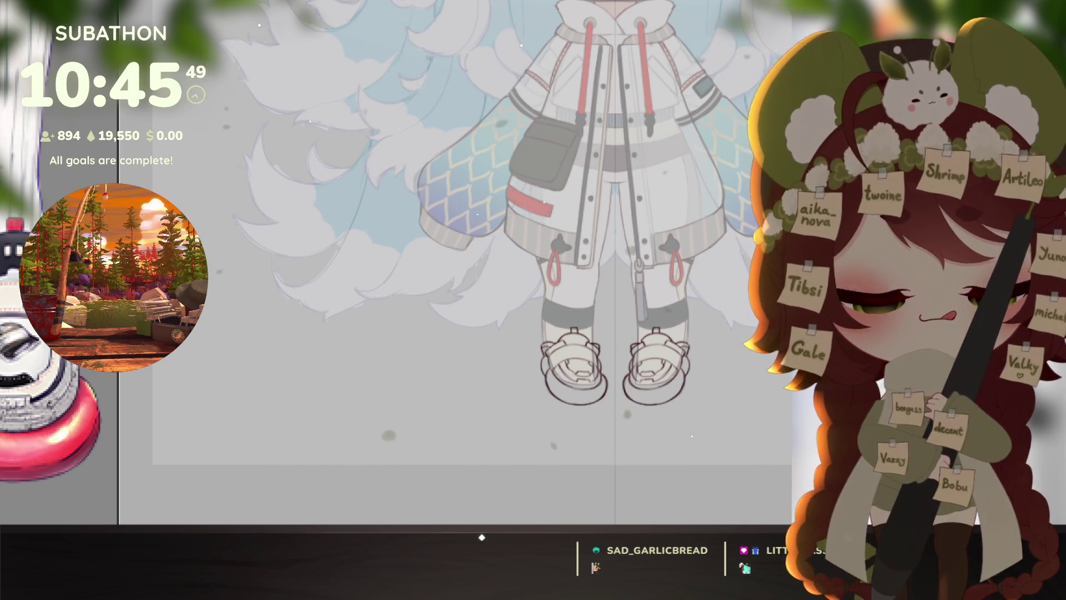
scroll(728, 394, "down", 5)
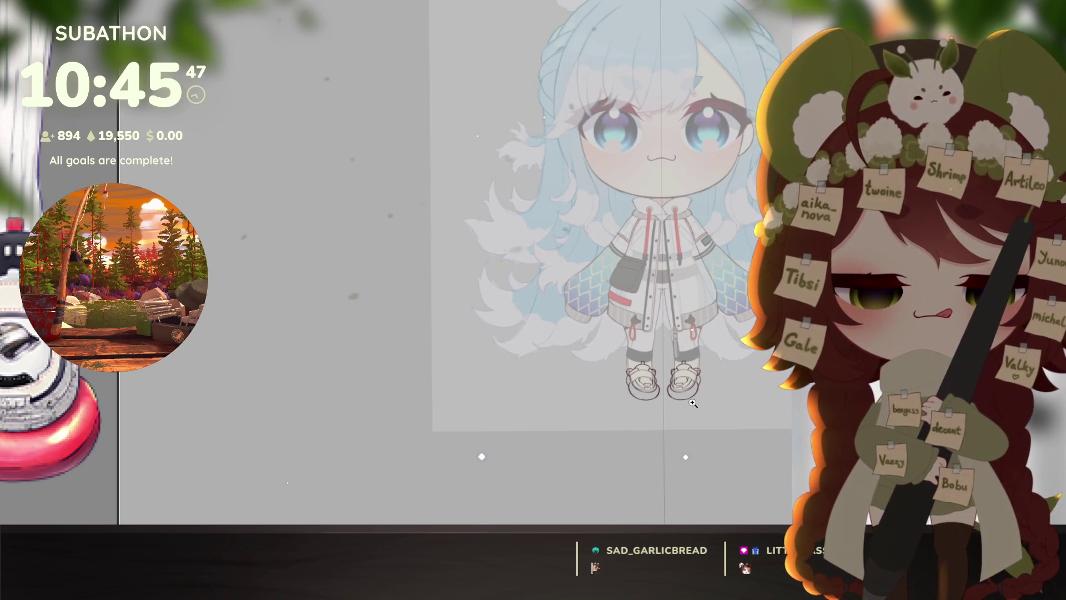
scroll(698, 399, "up", 5)
left_click_drag(698, 398, 694, 417)
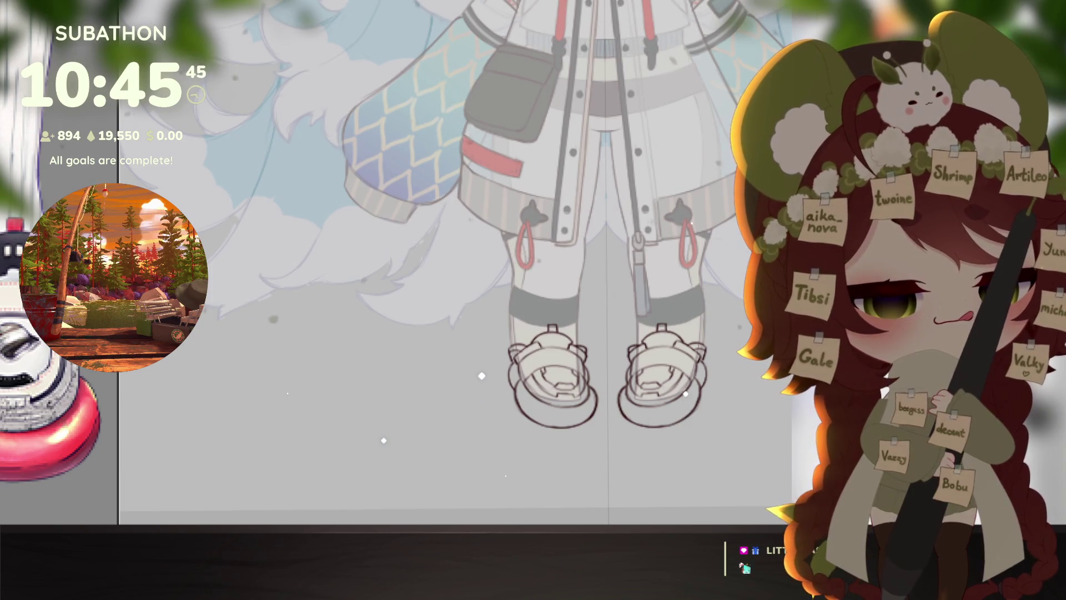
Step: Select just the sandals and fill them with white
key("alt+BackSpace")
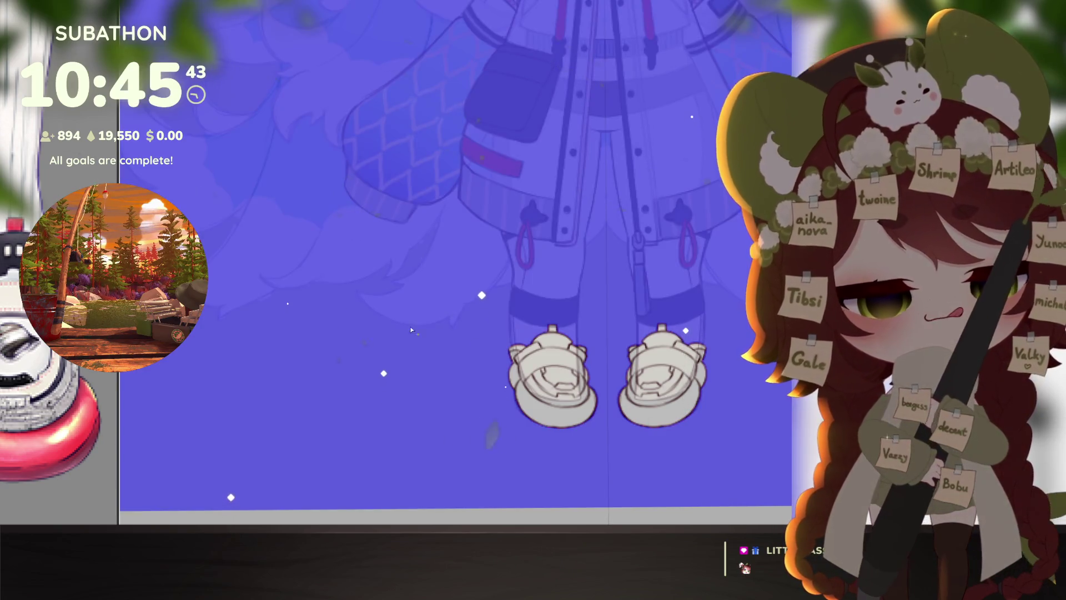
key("ctrl+z")
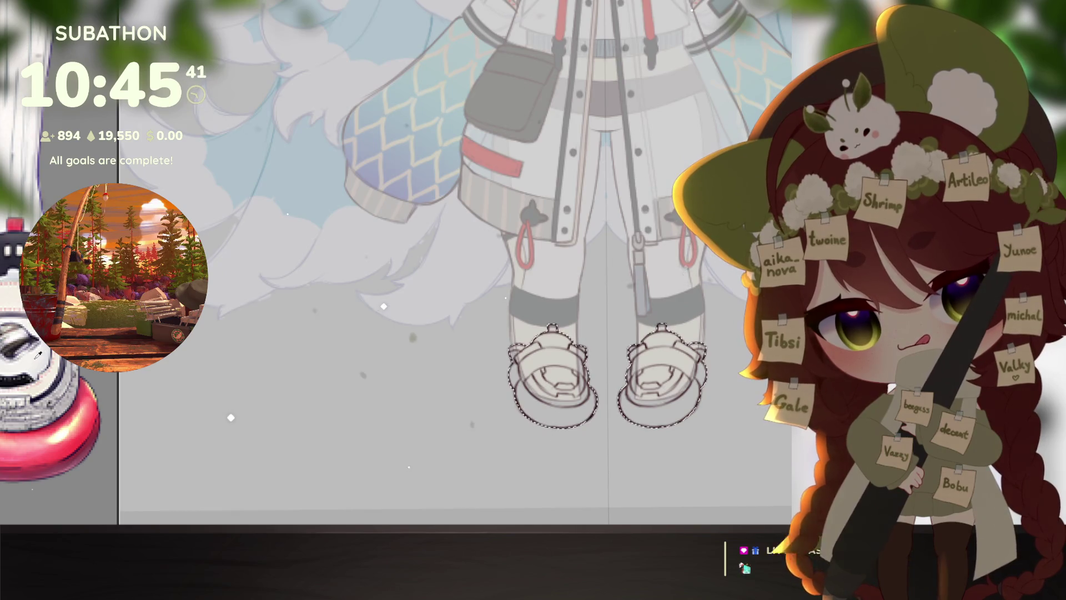
key("ctrl+BackSpace")
key("ctrl+d")
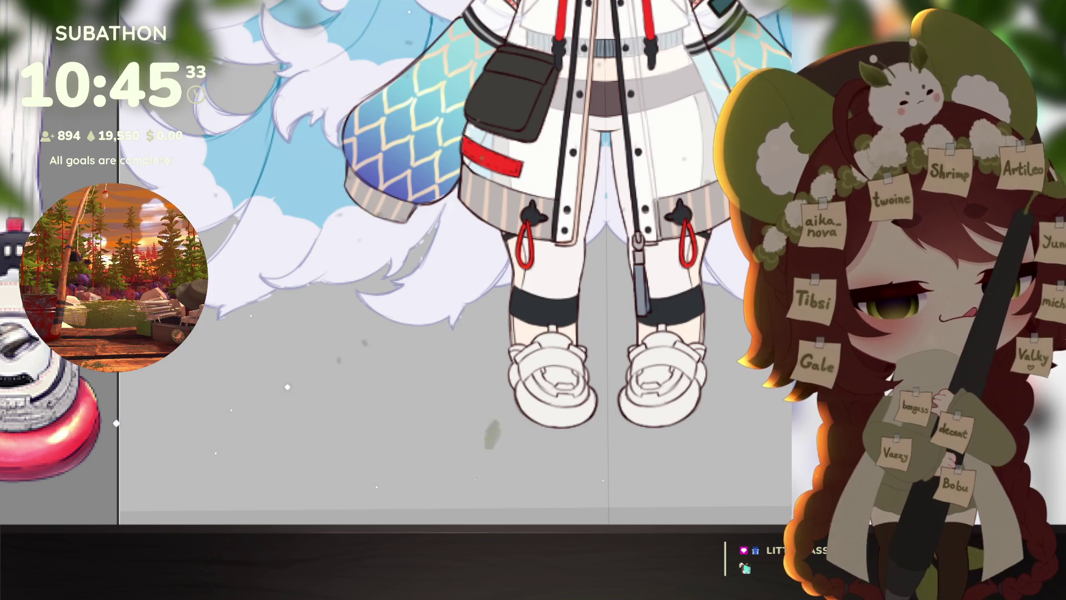
Step: Paint the sandal soles red
scroll(535, 365, "up", 2)
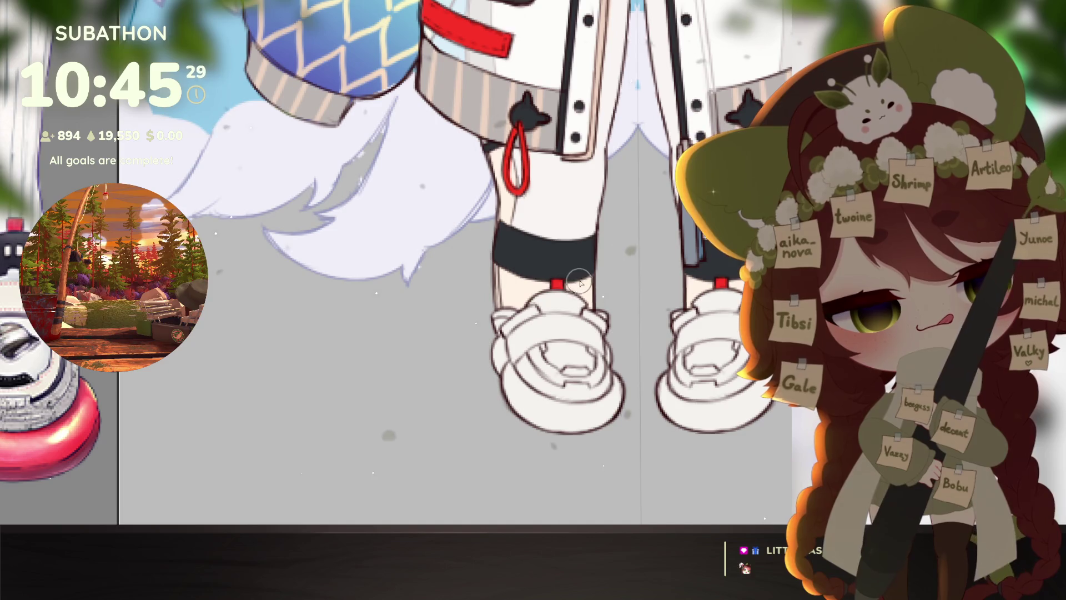
mouse_move(502, 354)
left_mouse_down()
mouse_move(533, 422)
mouse_move(578, 416)
mouse_move(516, 400)
mouse_move(602, 421)
mouse_move(583, 418)
mouse_move(612, 403)
mouse_move(605, 414)
mouse_move(598, 401)
mouse_move(611, 383)
mouse_move(619, 447)
mouse_move(611, 352)
left_mouse_up()
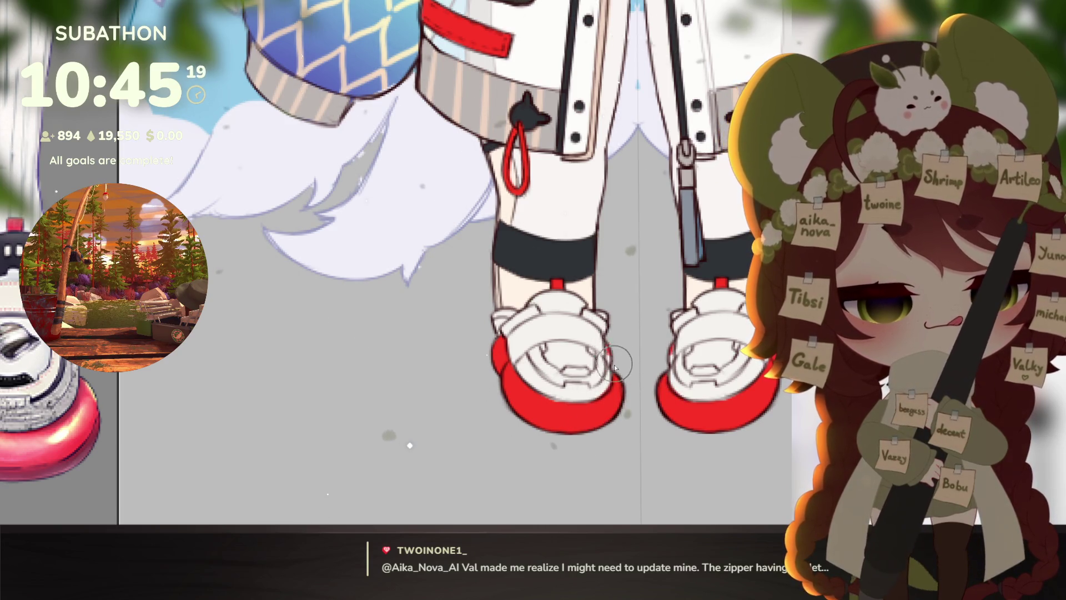
left_click_drag(641, 444, 633, 447)
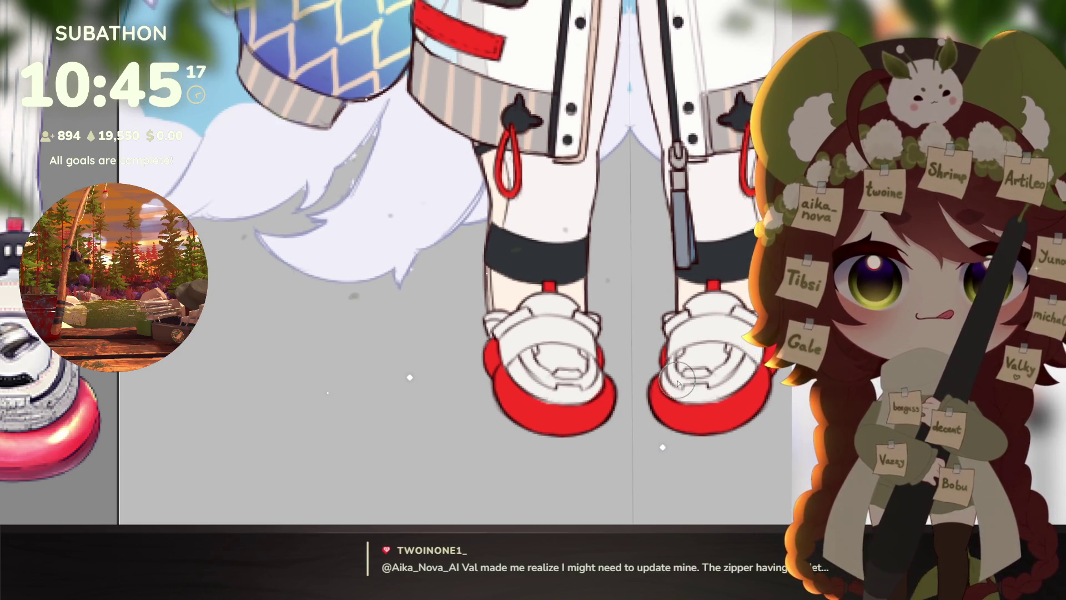